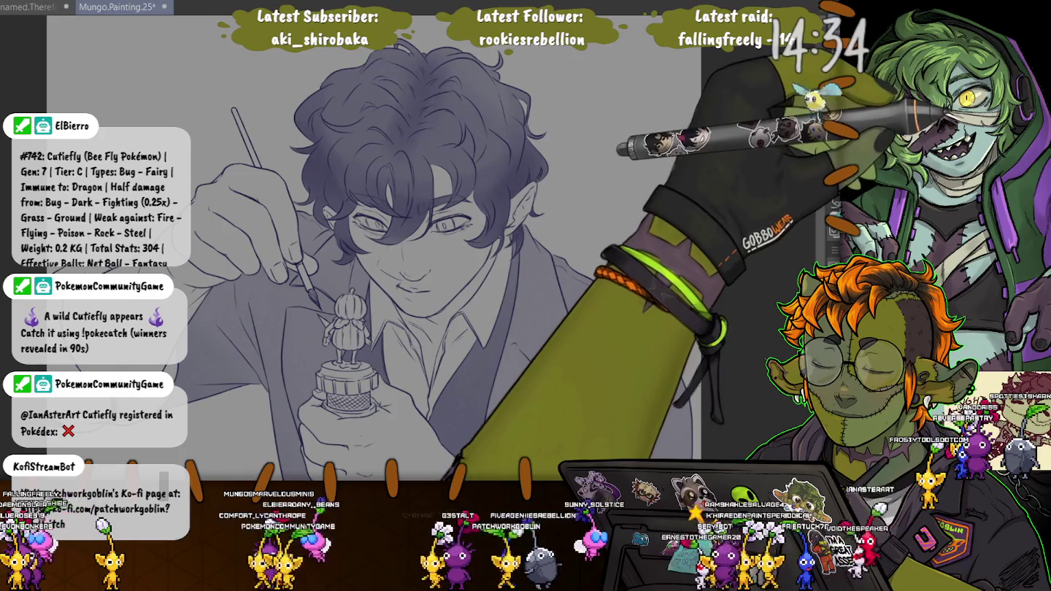
Zoom into the elf's face and lasso a selection around the left eye
scroll(445, 219, "up", 2)
scroll(445, 219, "up", 2)
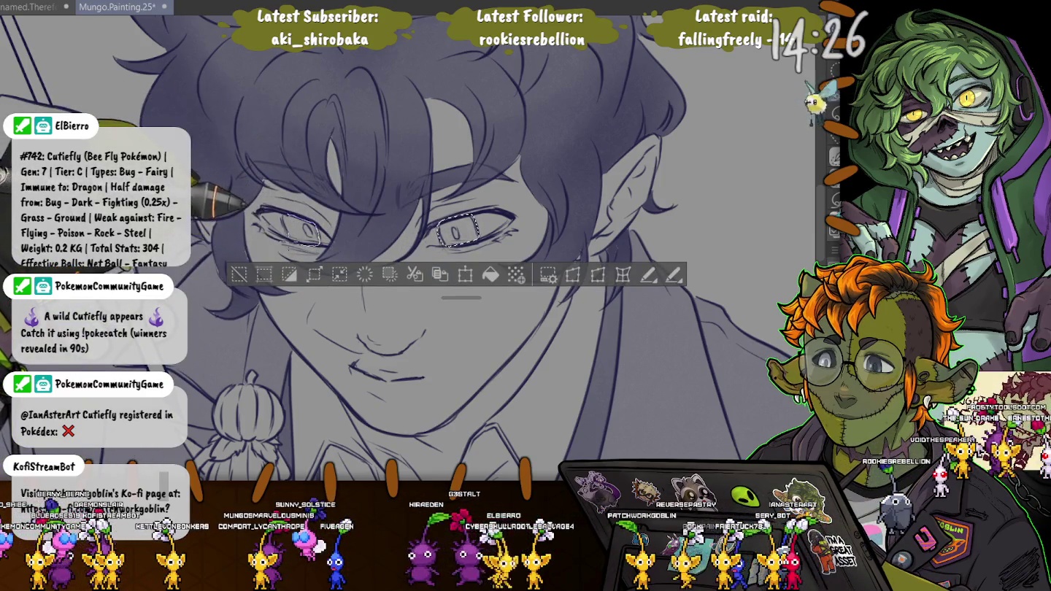
left_click_drag(461, 297, 385, 297)
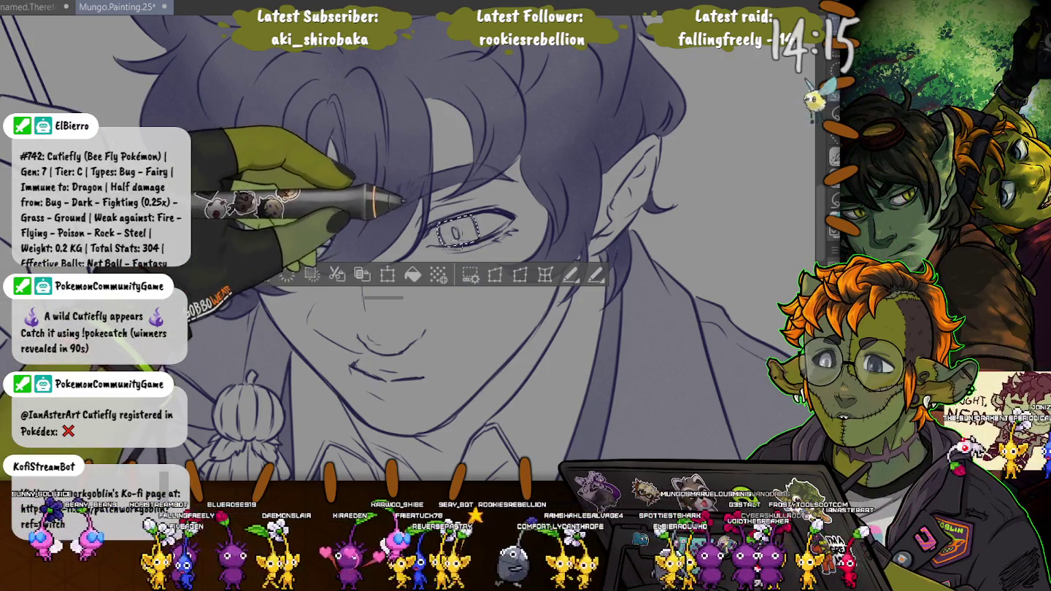
left_click_drag(283, 216, 286, 219)
Switch to the brush, redraw the left-eye selection, then clear the eye selections
key("b")
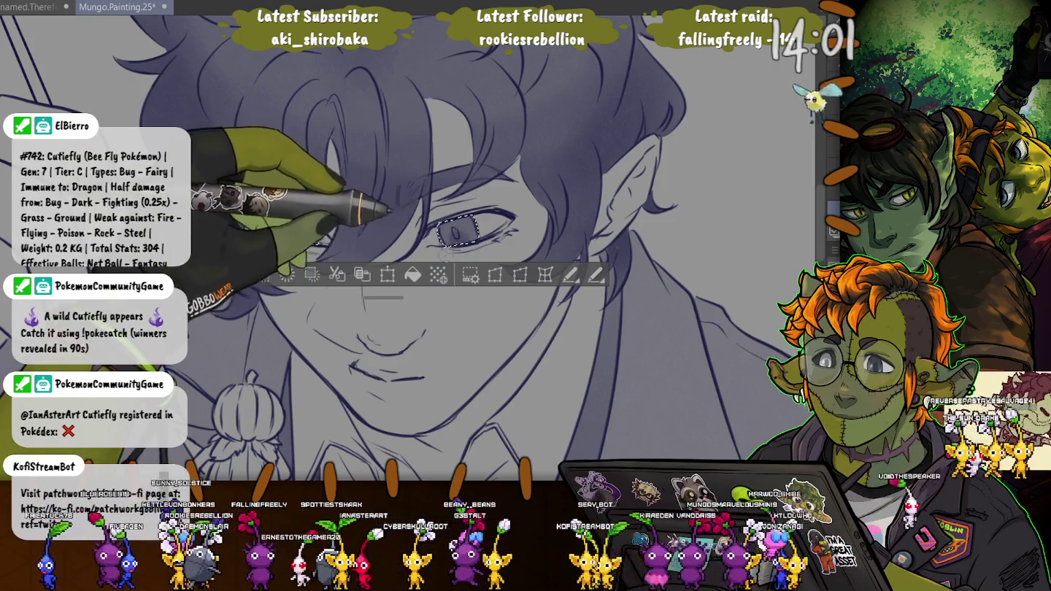
left_click_drag(268, 213, 265, 212)
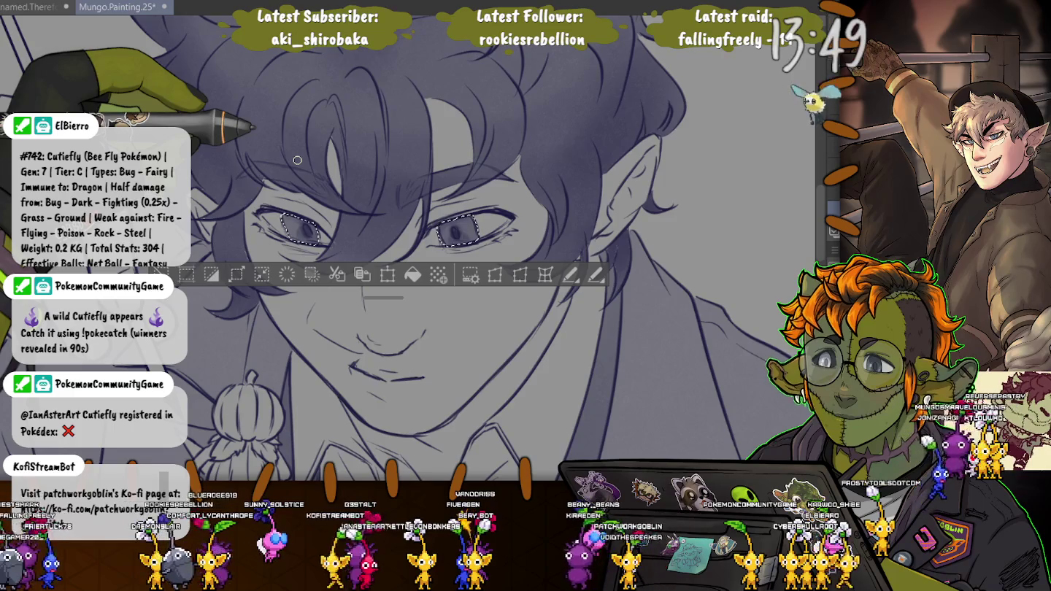
key("ctrl+d")
Zoom out, lasso the lower part of the elf's jacket, then zoom back in on the face
scroll(409, 248, "down", 3)
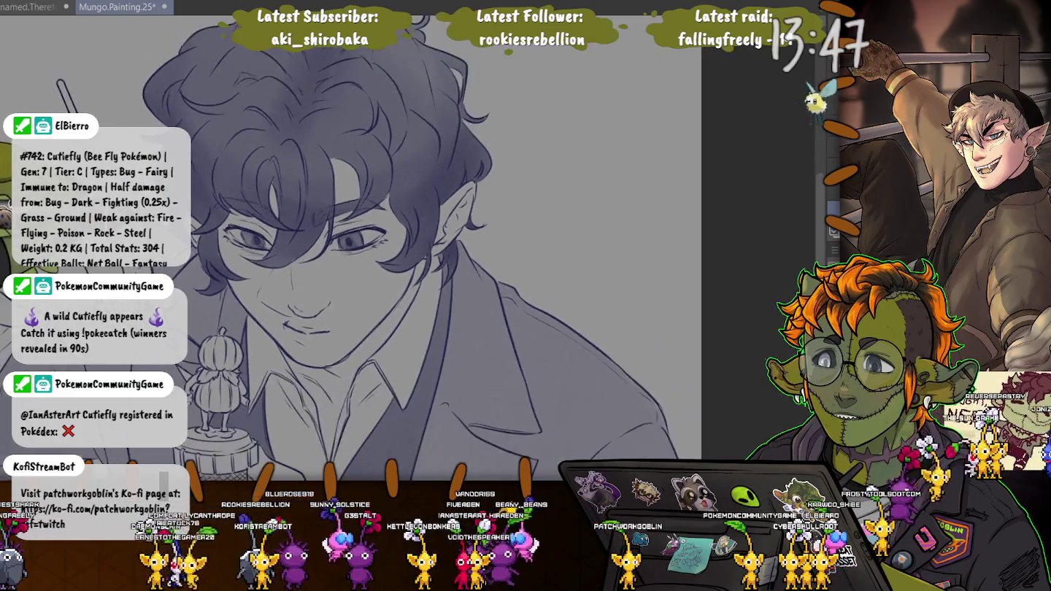
scroll(409, 248, "down", 2)
scroll(122, 108, "left", 3)
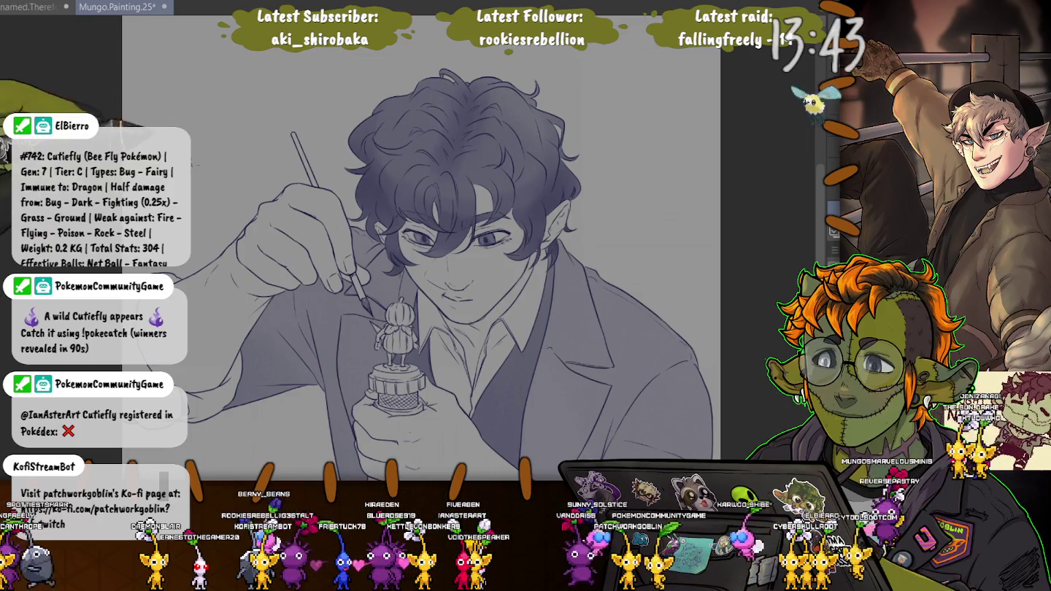
scroll(237, 114, "left", 1)
scroll(237, 114, "left", 2)
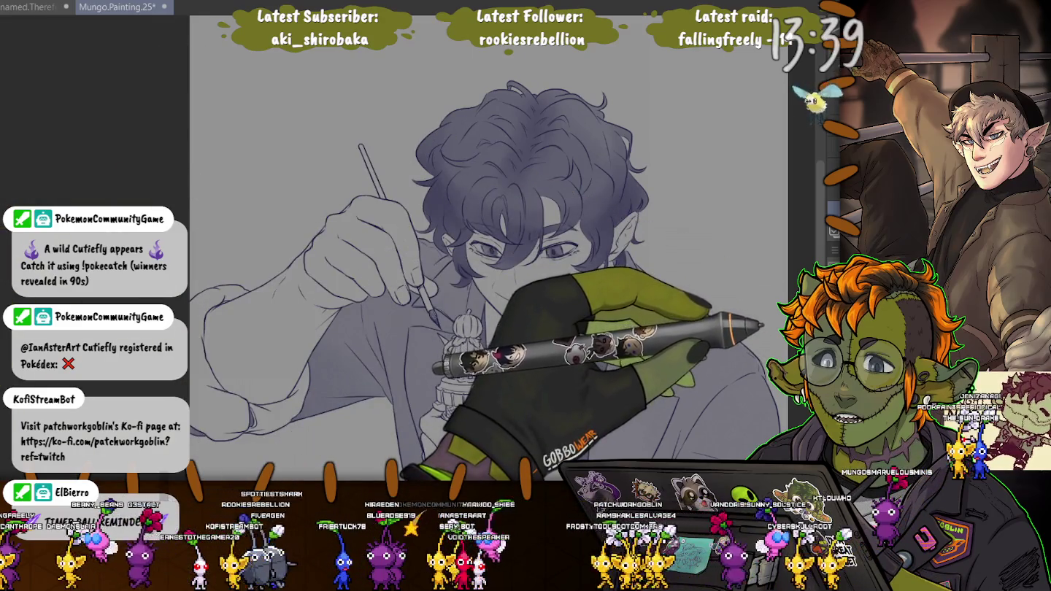
scroll(467, 248, "down", 5)
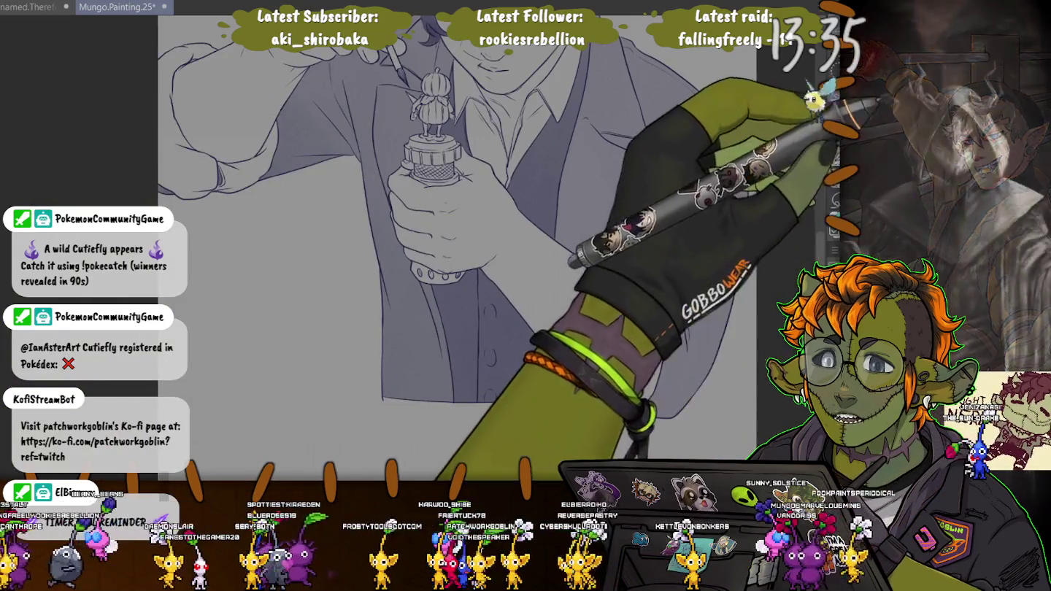
left_click_drag(301, 407, 306, 406)
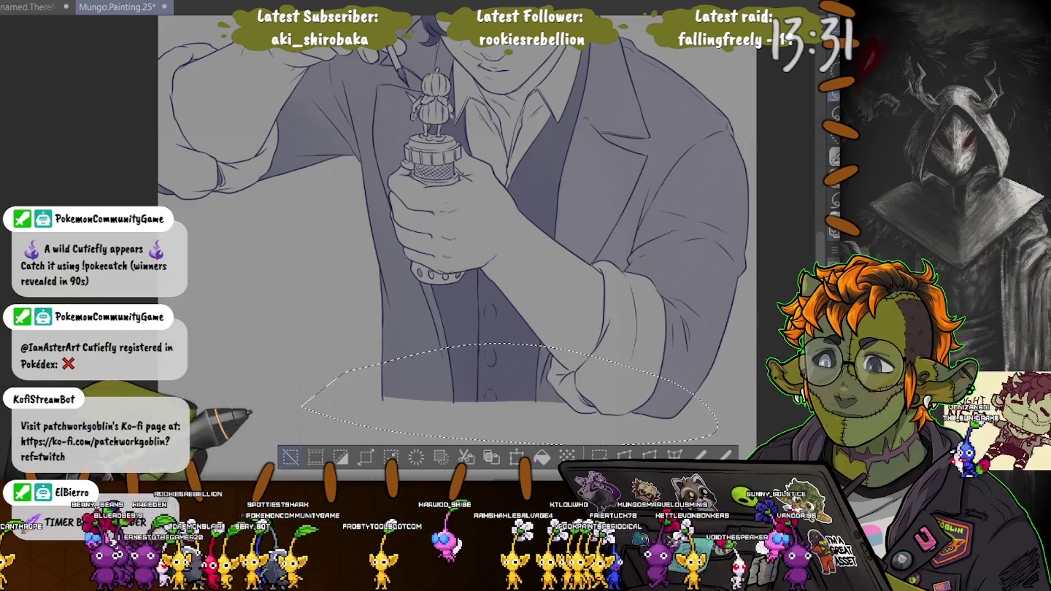
scroll(453, 248, "up", 5)
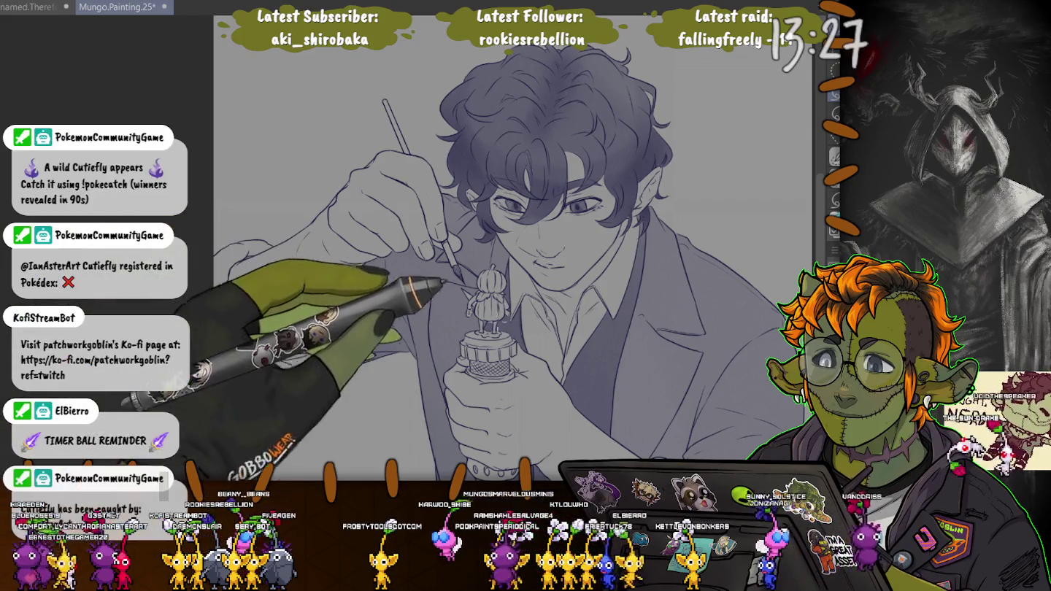
key("ctrl+plus")
scroll(555, 226, "up", 5)
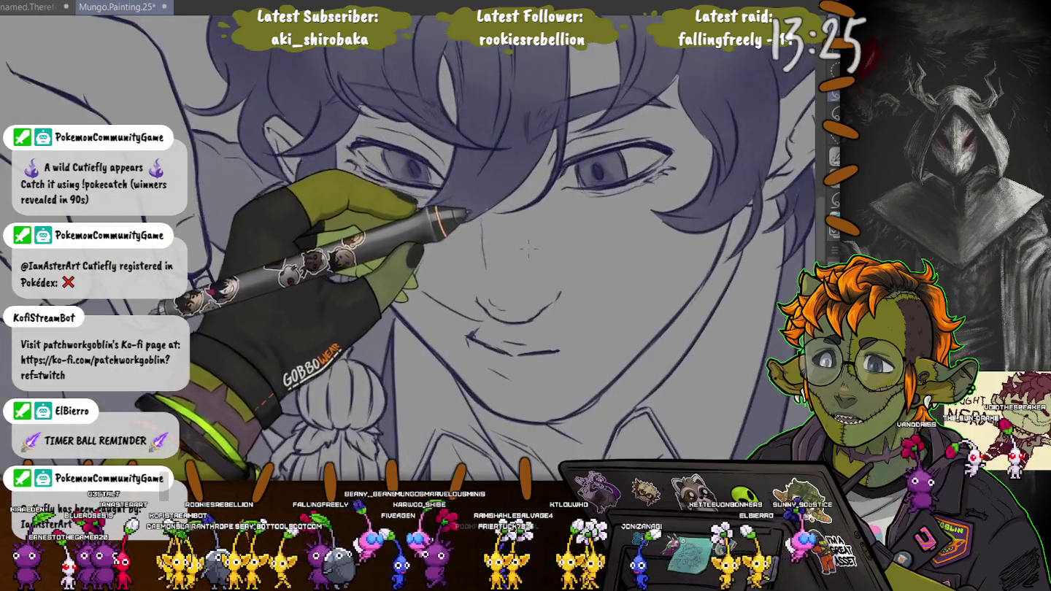
key("bracketleft")
key("bracketleft")
key("bracketleft")
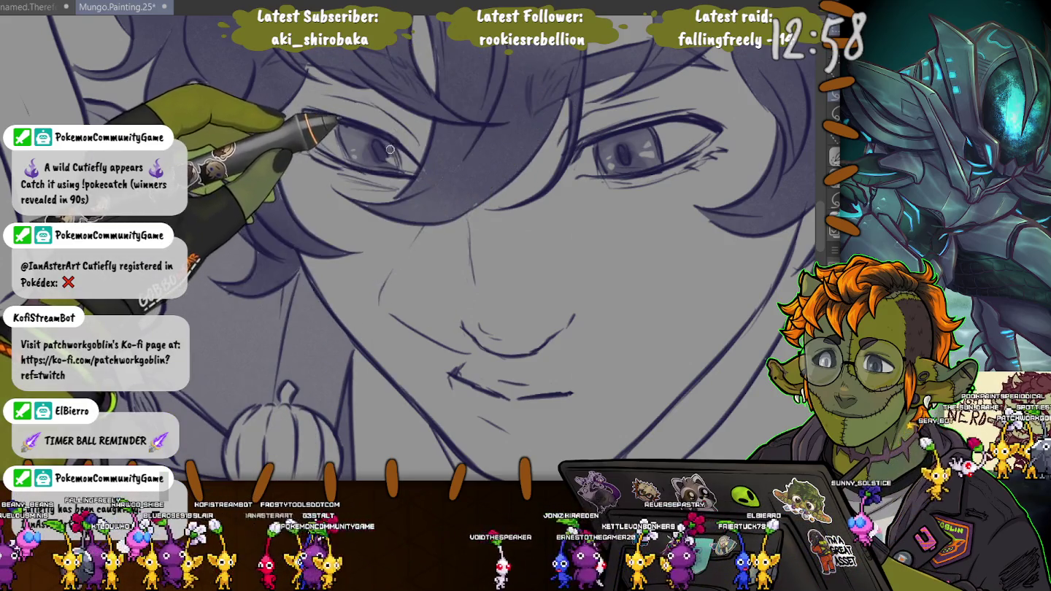
scroll(381, 131, "down", 2)
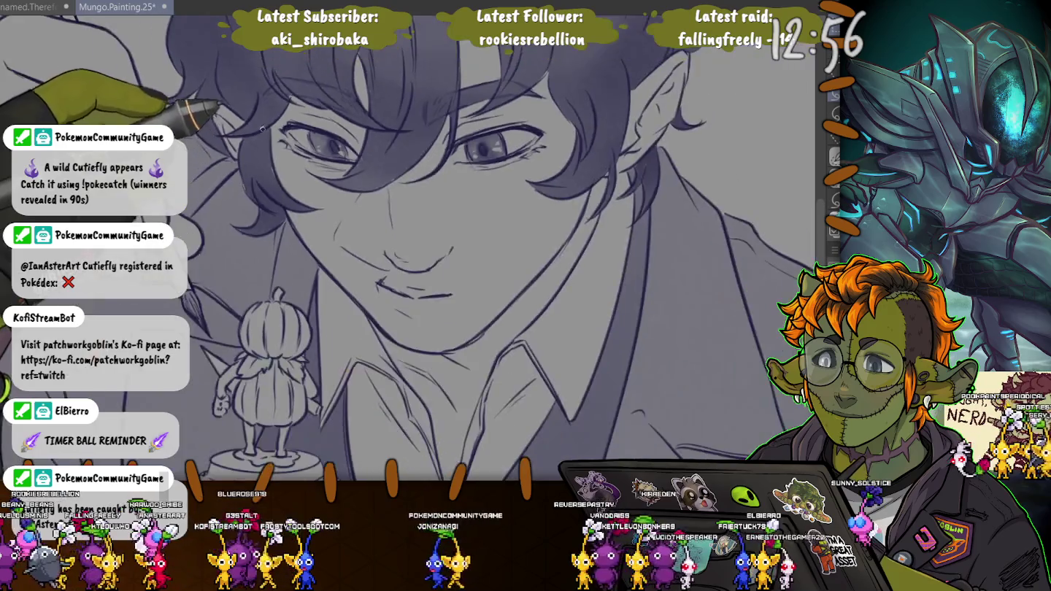
scroll(381, 130, "down", 3)
scroll(91, 74, "down", 1)
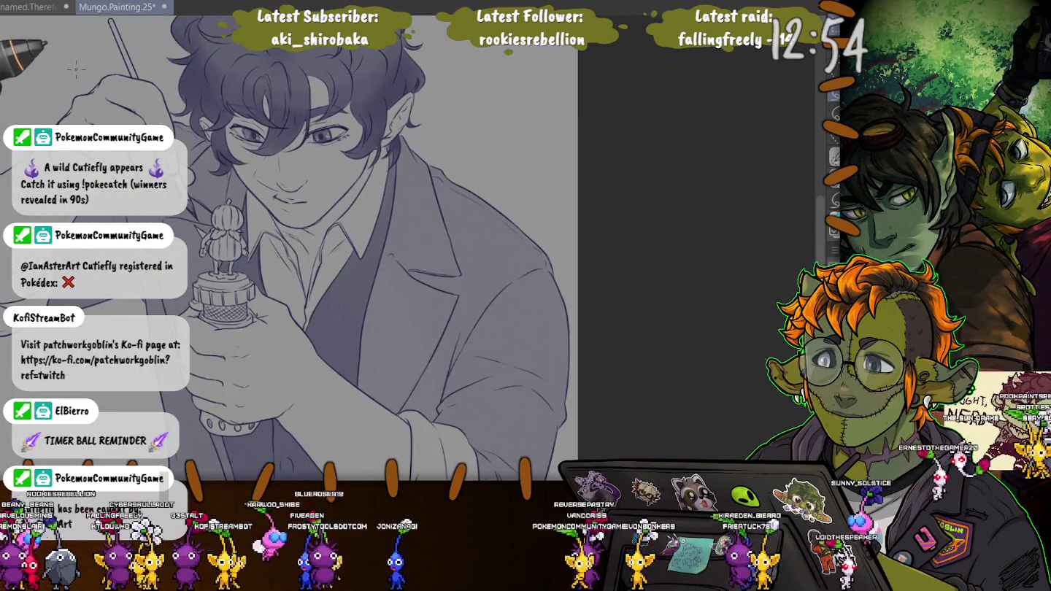
key("ctrl+0")
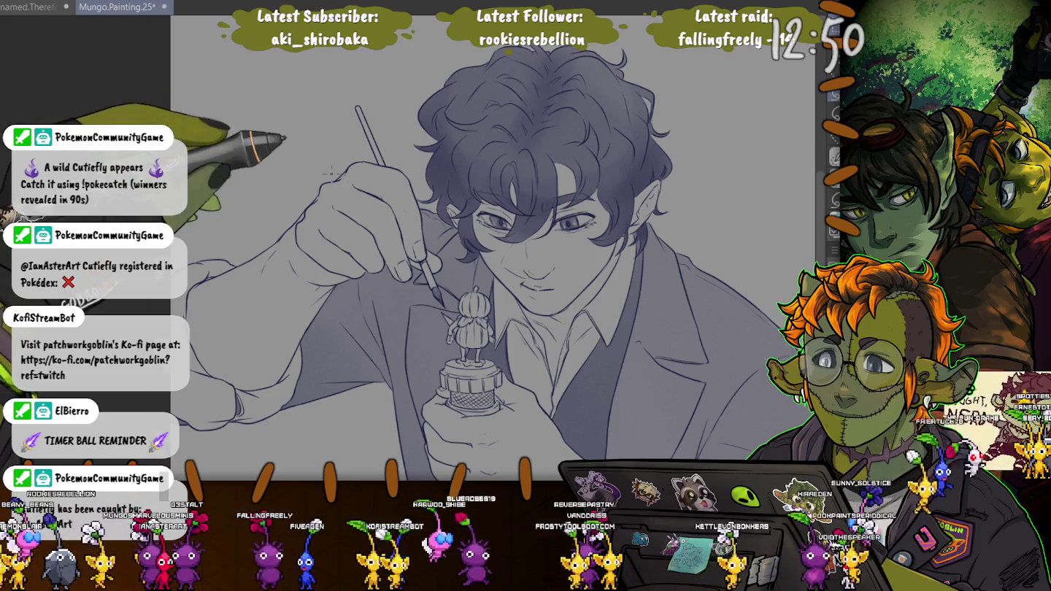
scroll(697, 254, "up", 3)
scroll(697, 254, "up", 2)
scroll(697, 254, "up", 2)
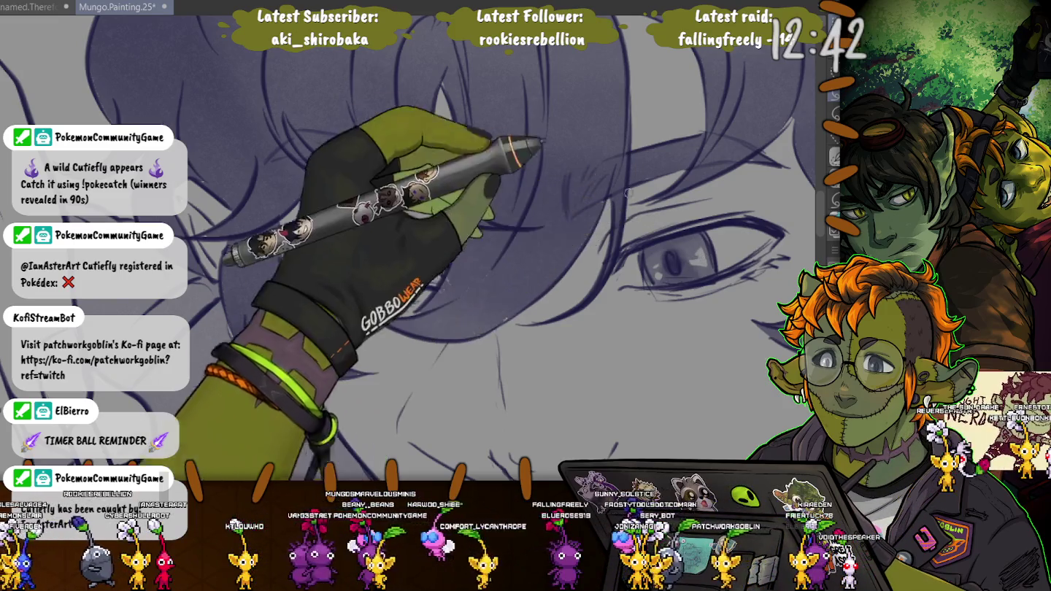
scroll(412, 265, "down", 2)
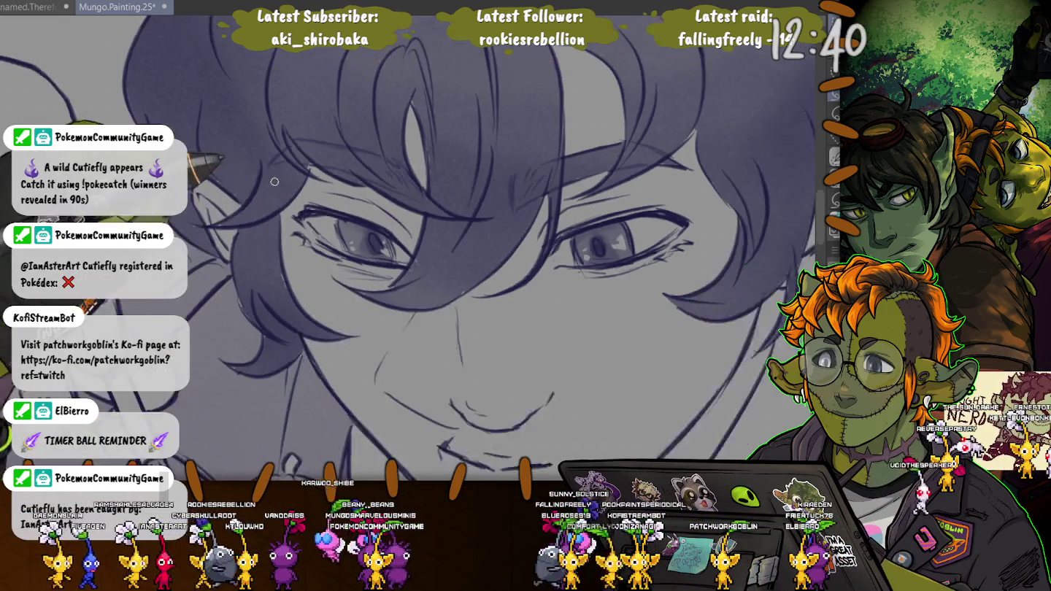
scroll(412, 265, "down", 2)
scroll(413, 265, "down", 2)
scroll(412, 265, "down", 2)
scroll(235, 201, "down", 2)
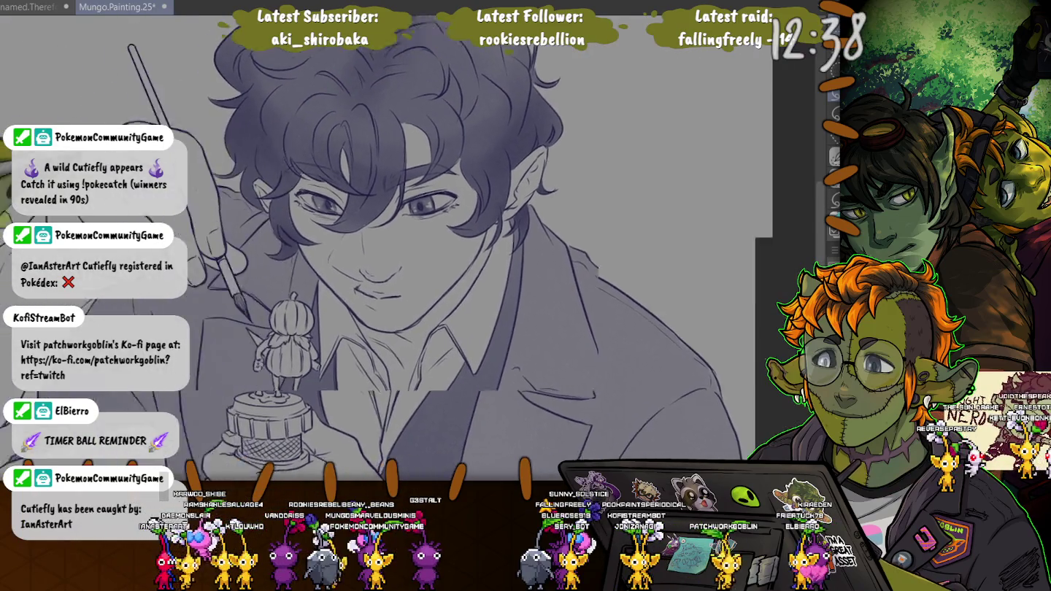
scroll(235, 201, "down", 1)
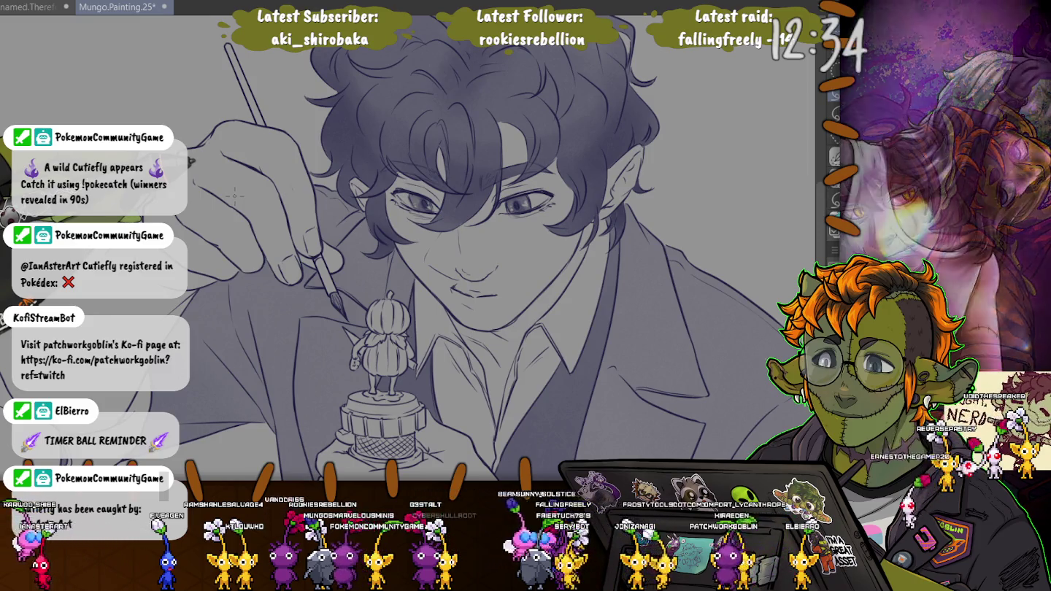
scroll(234, 197, "down", 1)
scroll(235, 197, "down", 1)
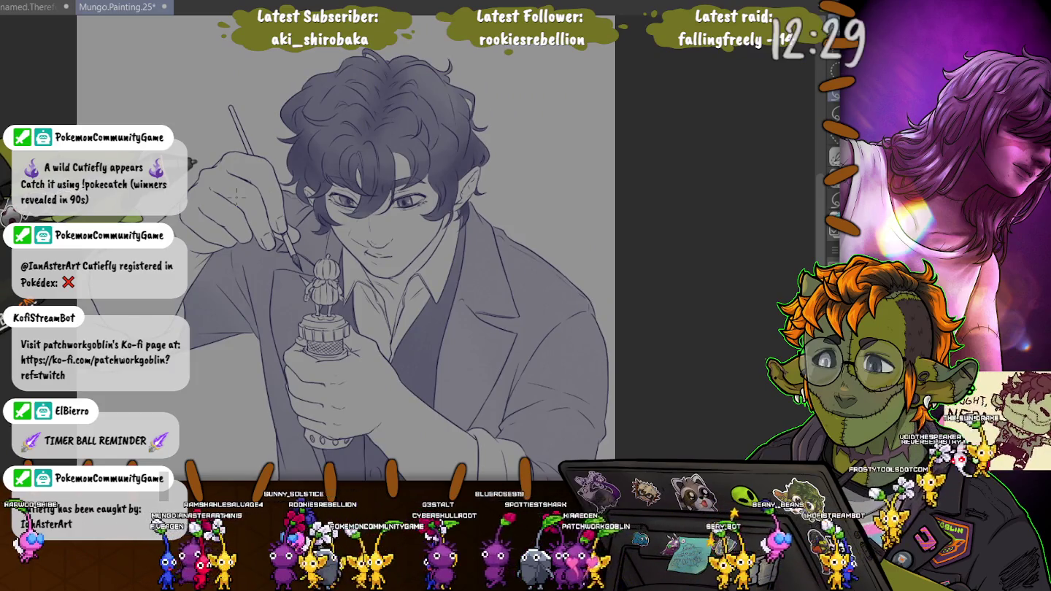
left_click_drag(292, 255, 394, 197)
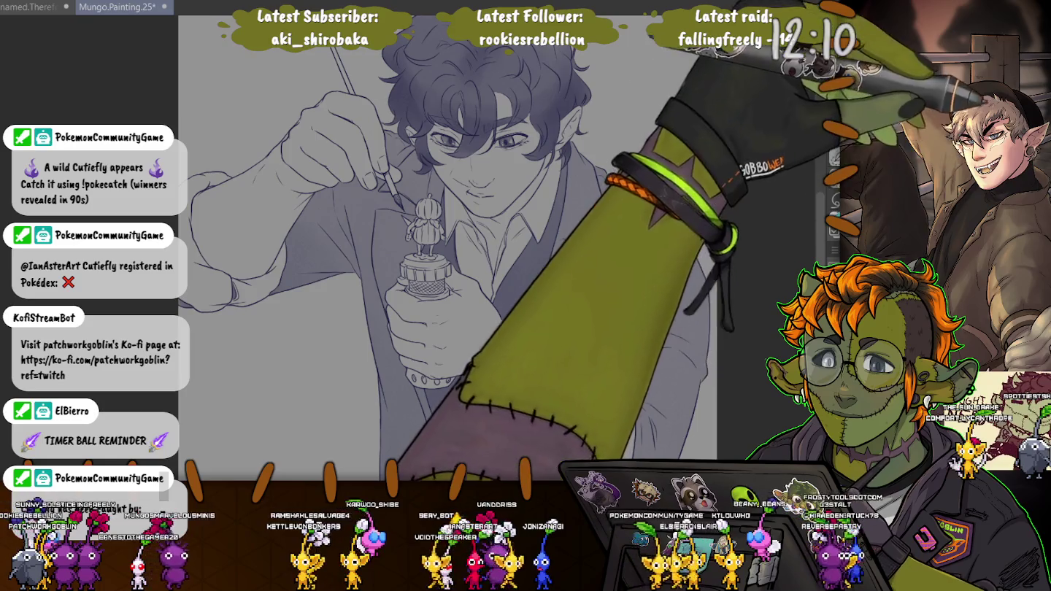
scroll(453, 292, "up", 2)
scroll(453, 292, "up", 2)
scroll(453, 292, "up", 2)
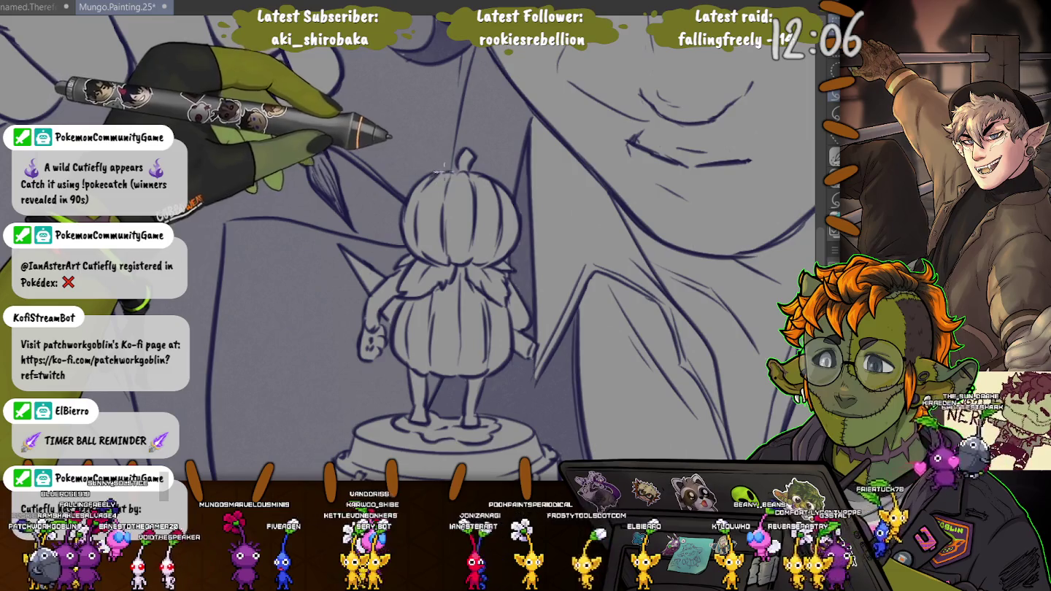
mouse_move(460, 172)
left_mouse_down()
mouse_move(522, 210)
mouse_move(432, 174)
left_mouse_up()
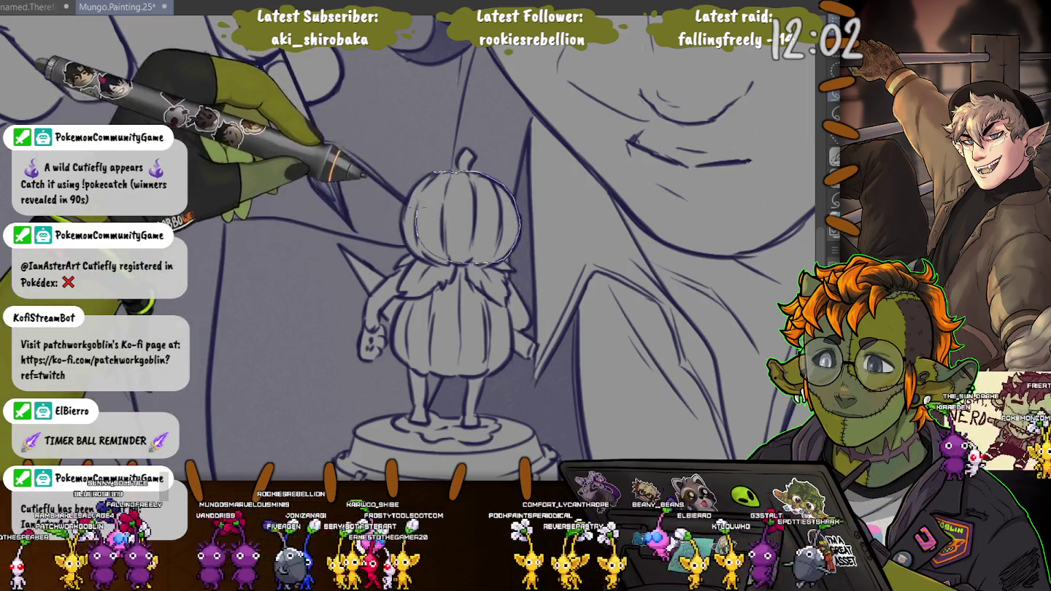
Lasso the figurine's pumpkin head, body, right side and left arm, then deselect
left_click_drag(416, 211, 400, 224)
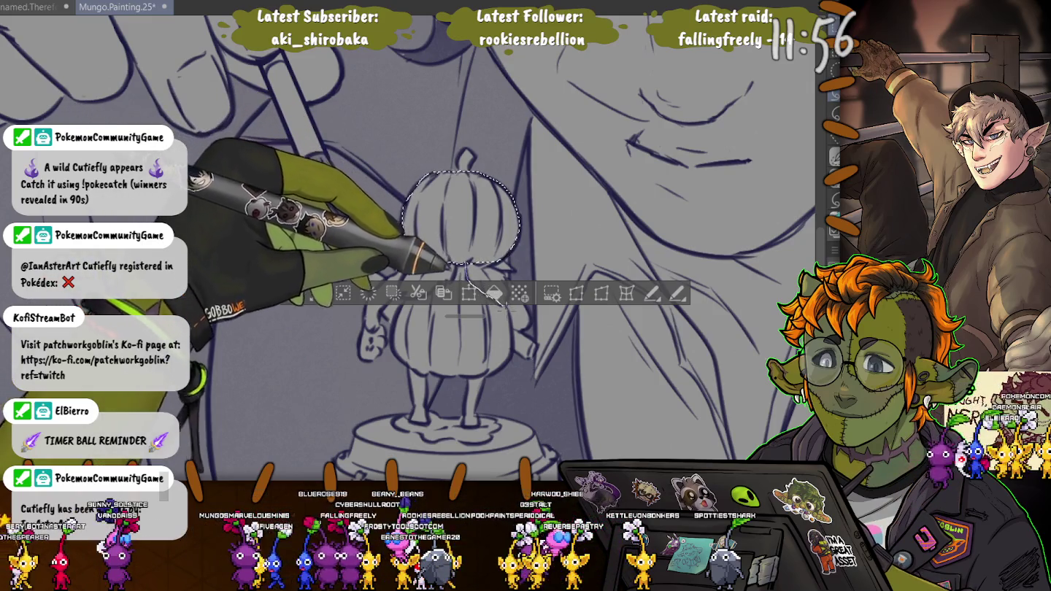
left_click_drag(503, 307, 465, 377)
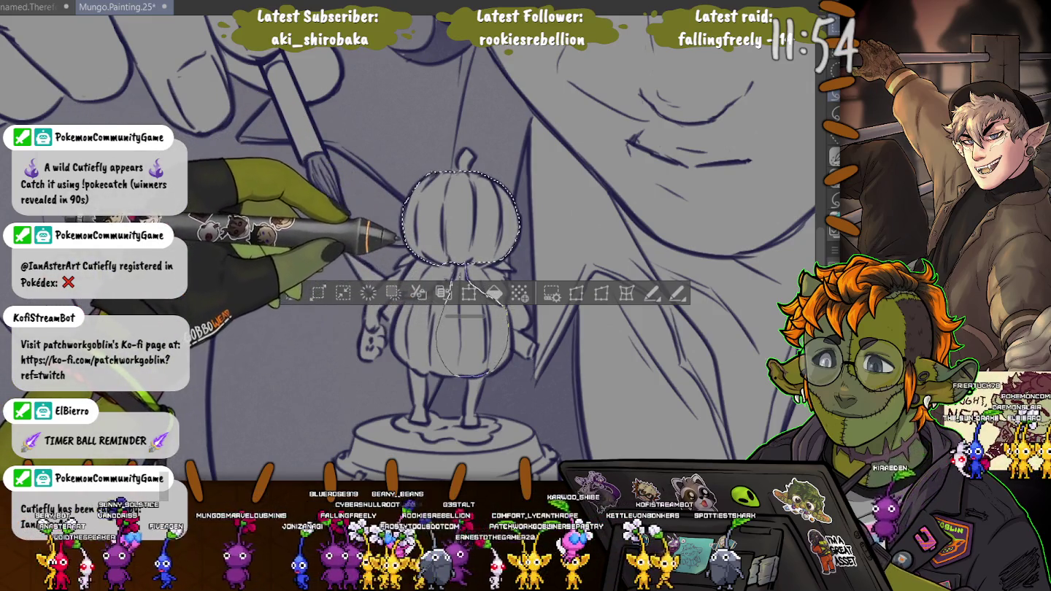
left_click_drag(441, 292, 456, 267)
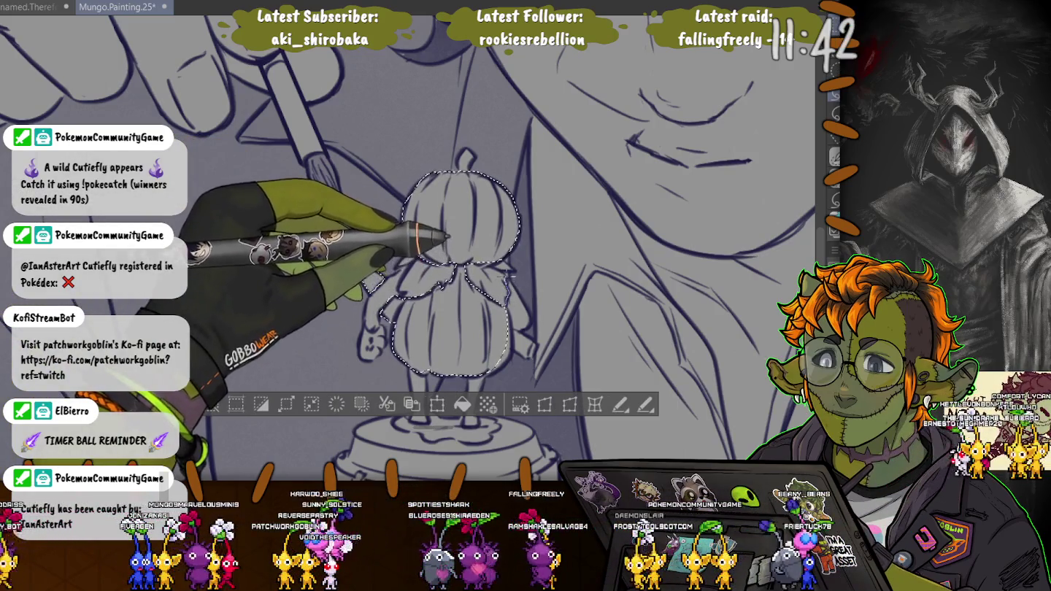
left_click_drag(529, 328, 536, 355)
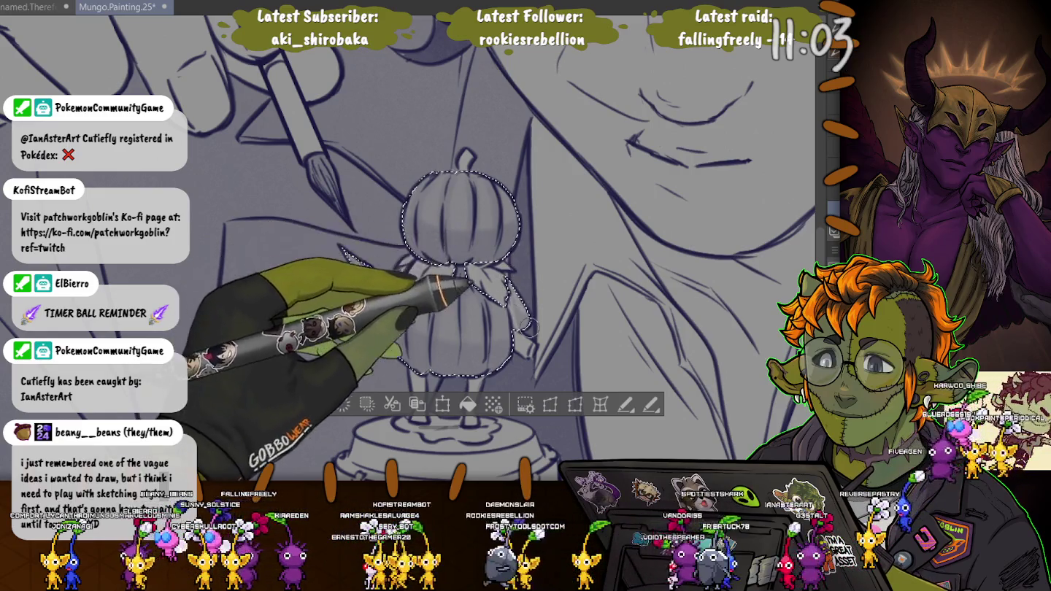
left_click_drag(397, 277, 363, 315)
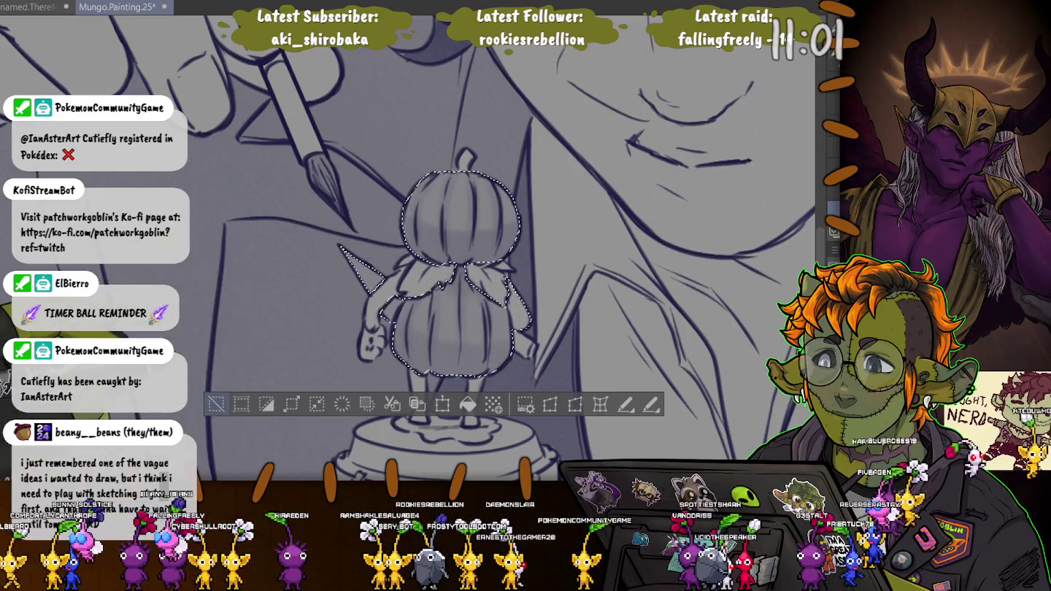
key("ctrl+d")
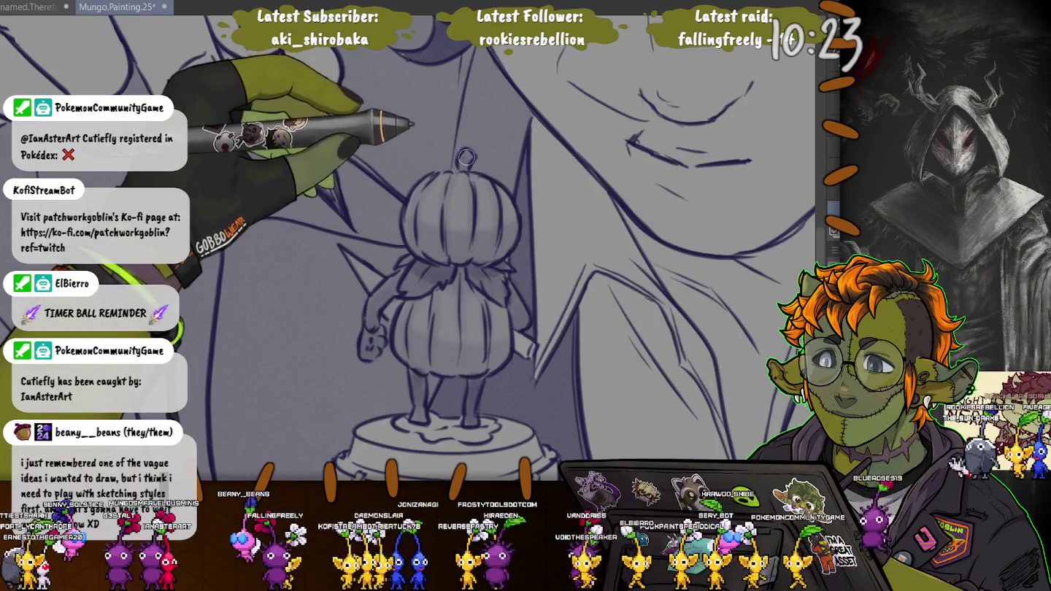
scroll(401, 178, "up", 3)
scroll(401, 178, "down", 1)
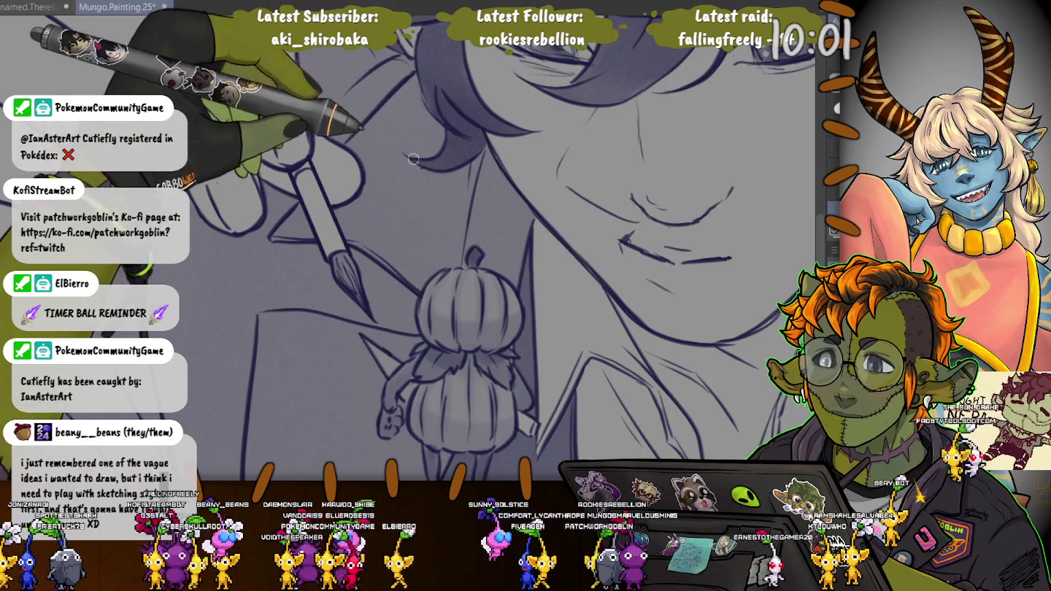
scroll(443, 124, "up", 2)
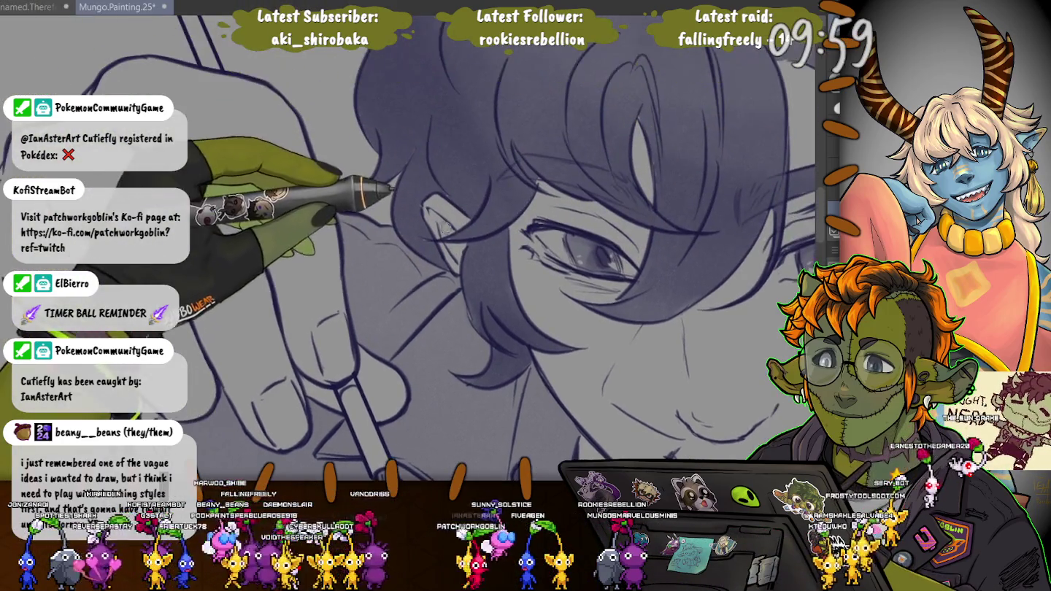
left_click_drag(595, 39, 624, 105)
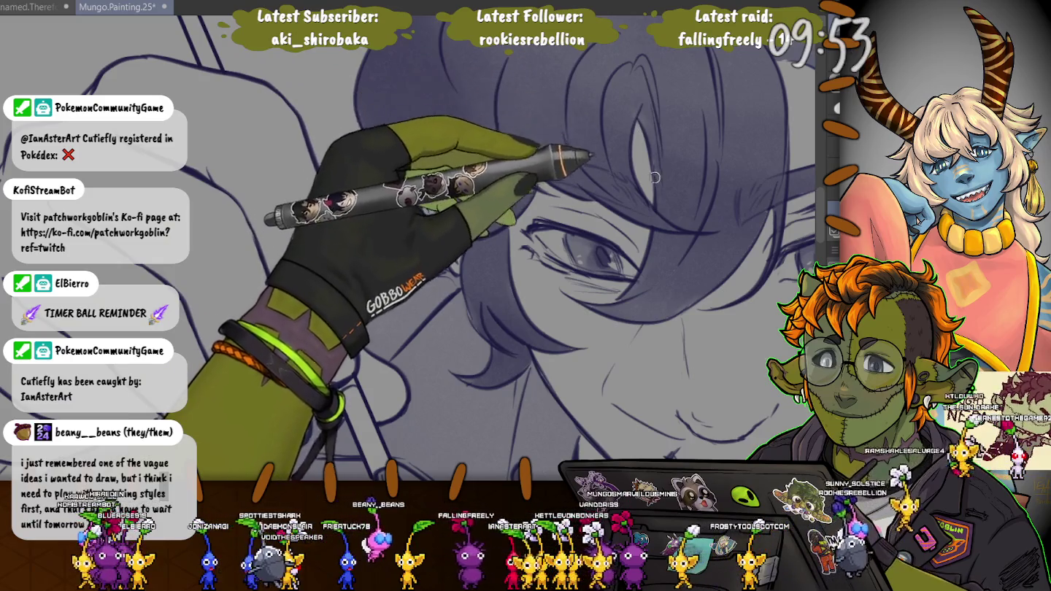
scroll(631, 124, "up", 3)
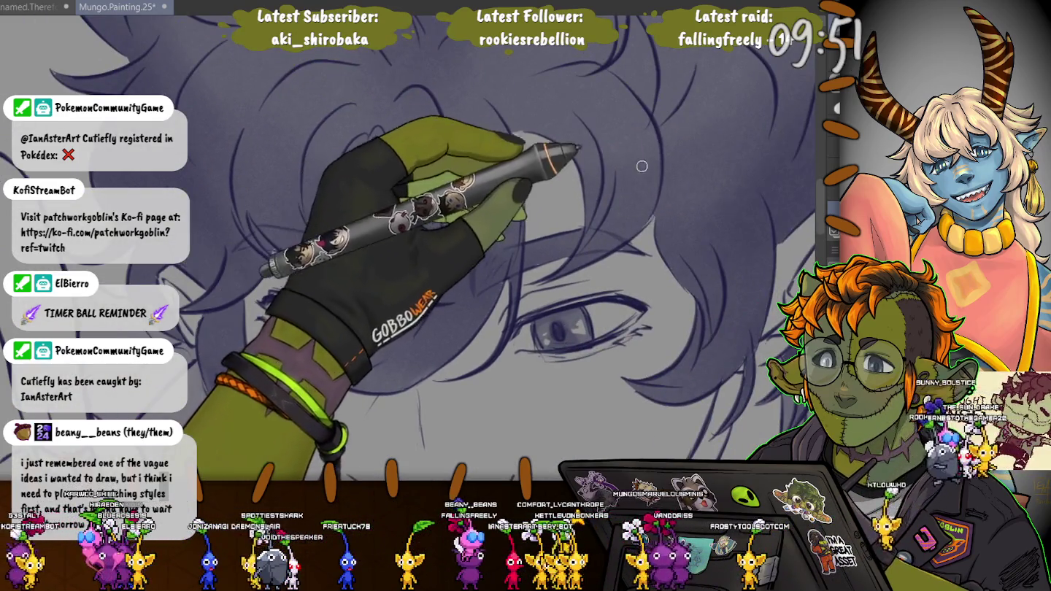
left_click_drag(653, 213, 706, 270)
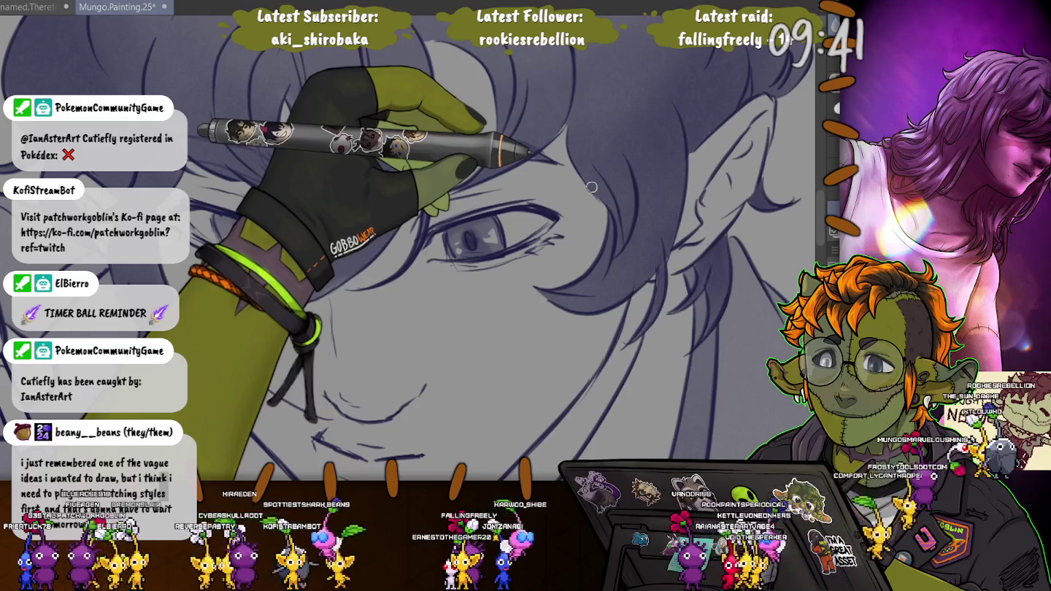
left_click_drag(591, 188, 300, 105)
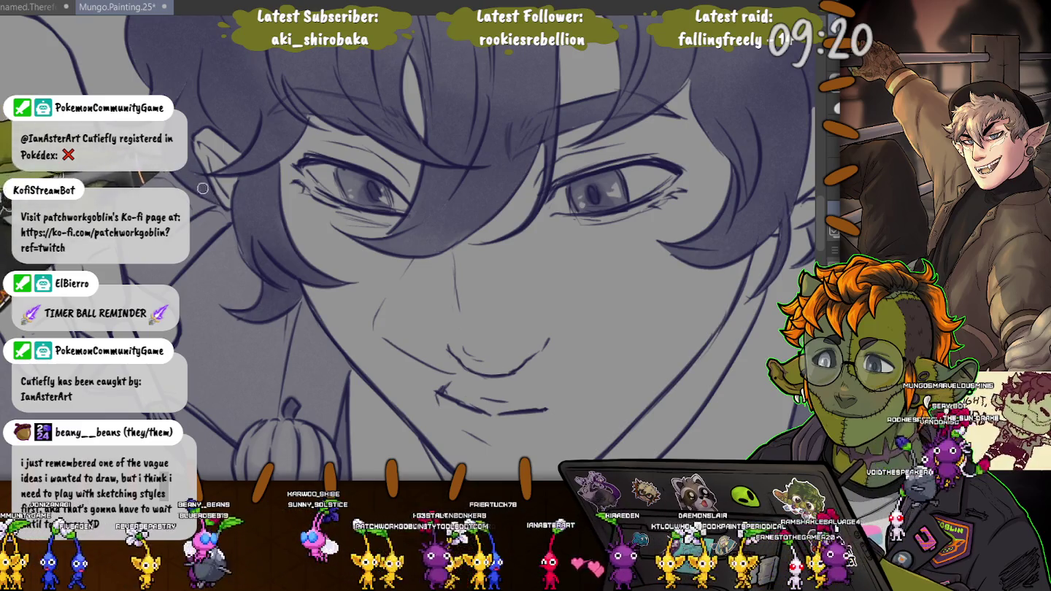
scroll(202, 188, "down", 2)
scroll(202, 188, "down", 2)
scroll(202, 188, "down", 2)
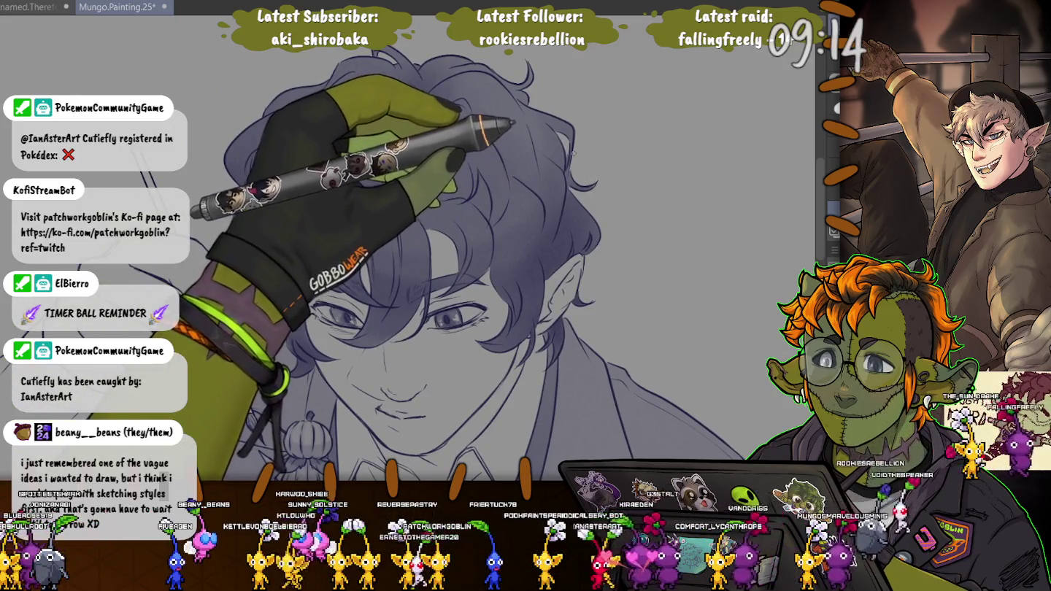
scroll(590, 169, "up", 2)
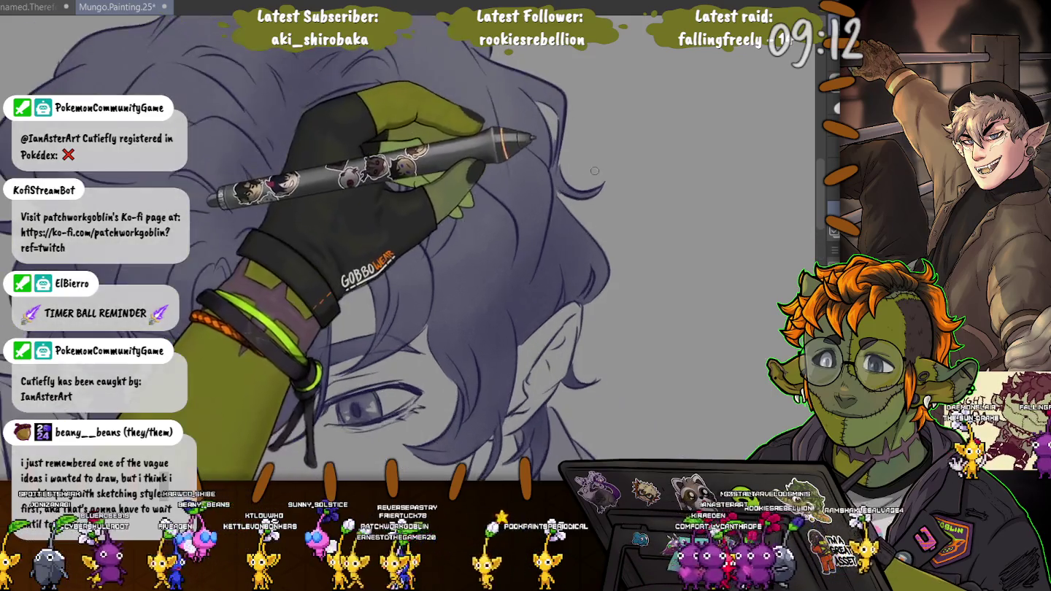
scroll(590, 168, "up", 2)
scroll(591, 168, "down", 2)
scroll(590, 169, "down", 2)
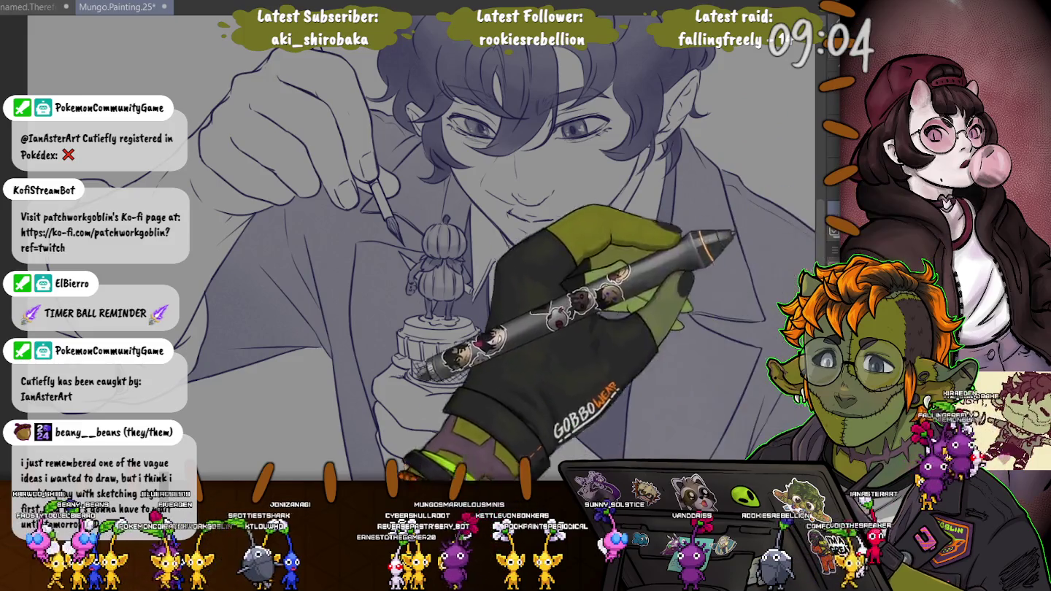
Zoom and pan until the elf's hand and the top of the figurine's stand are in view
scroll(423, 275, "up", 2)
scroll(423, 275, "up", 1)
scroll(430, 276, "up", 2)
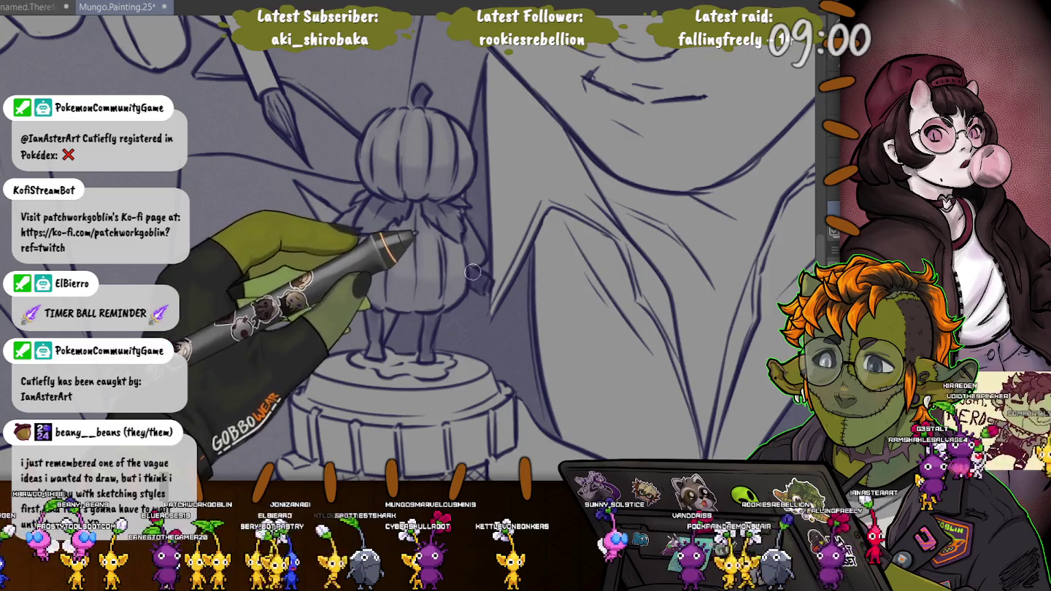
scroll(204, 365, "down", 2)
scroll(183, 314, "down", 4)
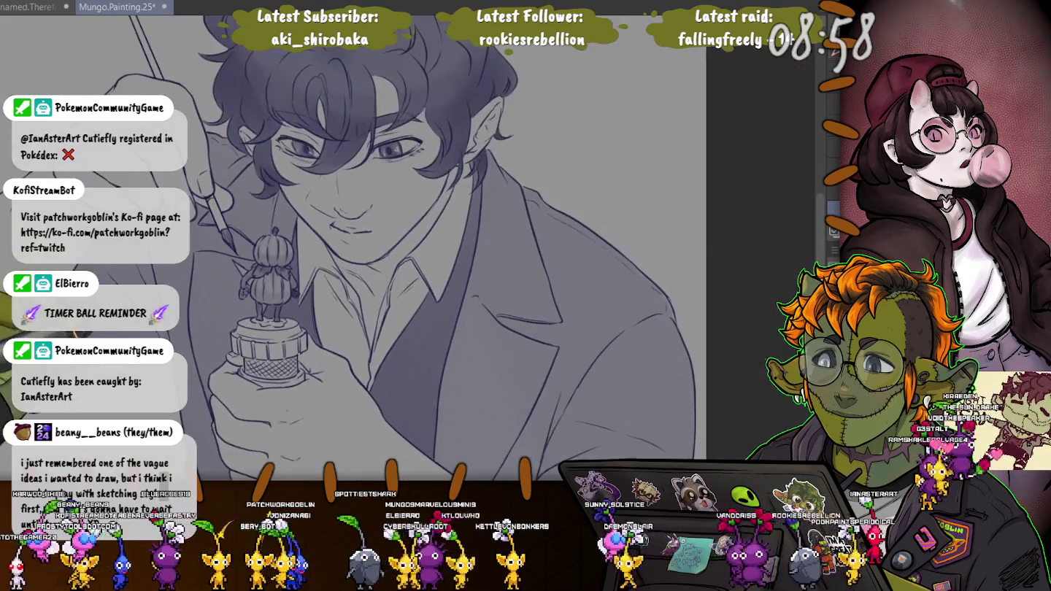
left_click_drag(144, 392, 272, 370)
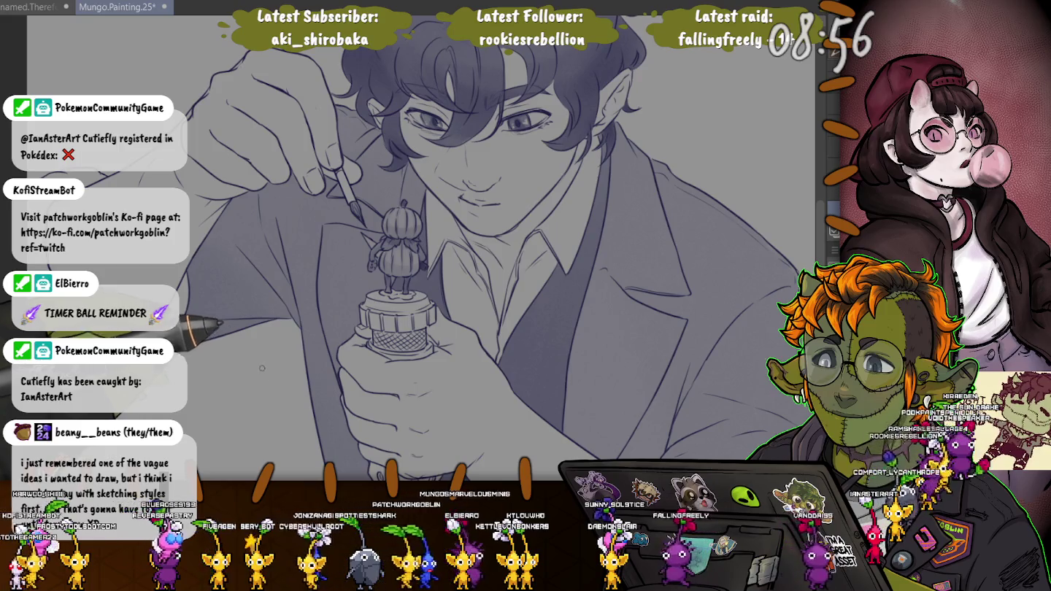
left_click_drag(146, 400, 121, 276)
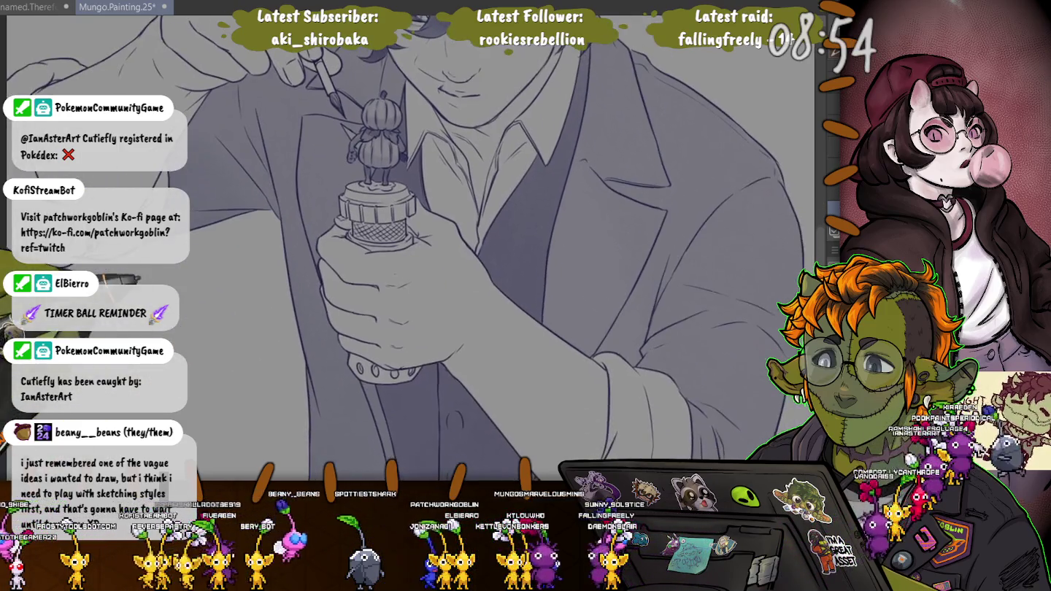
left_click_drag(364, 292, 361, 283)
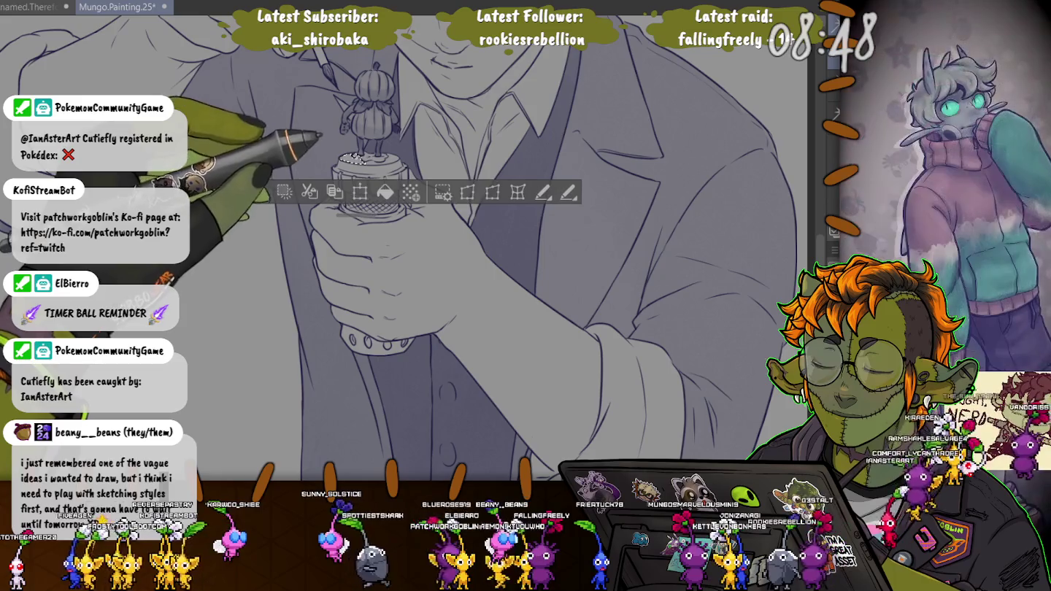
Extend the selection over the stand's lid side band and cross-hatched neck
scroll(369, 160, "up", 2)
scroll(368, 160, "up", 3)
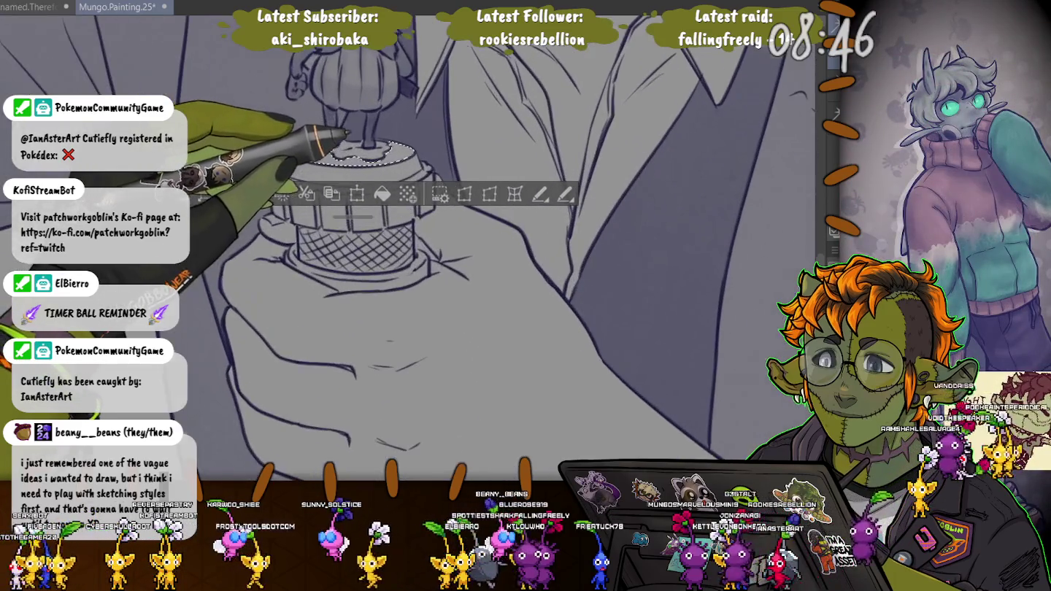
left_click(292, 193)
left_click(351, 208)
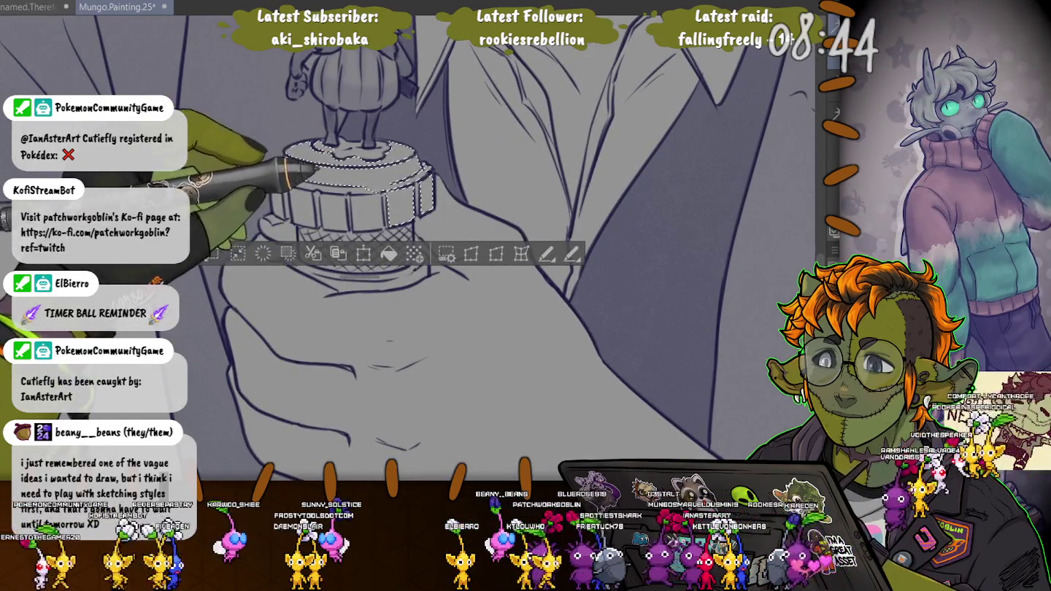
left_click(409, 198)
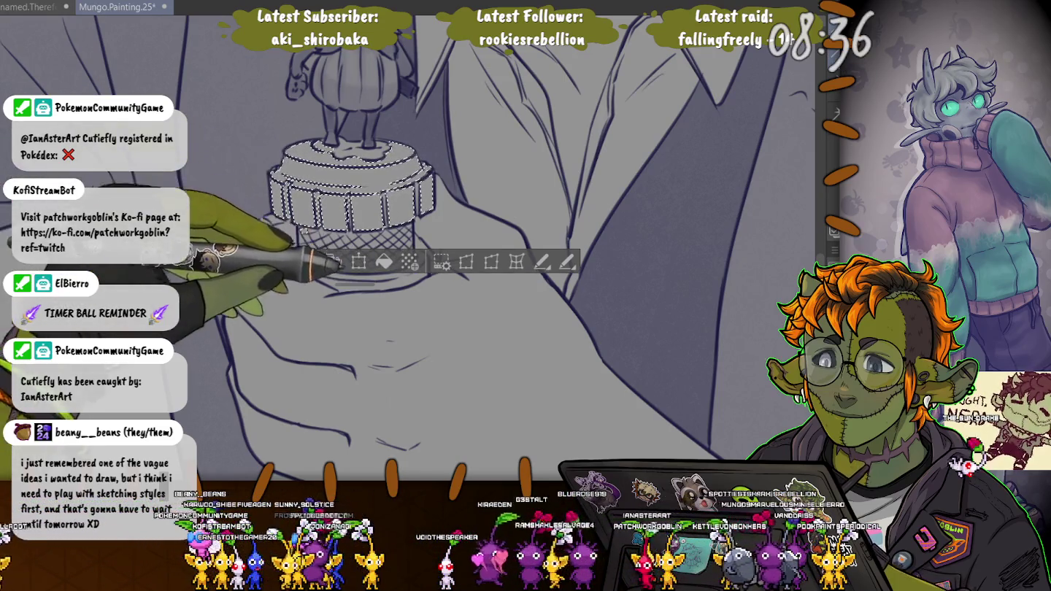
left_click(354, 252)
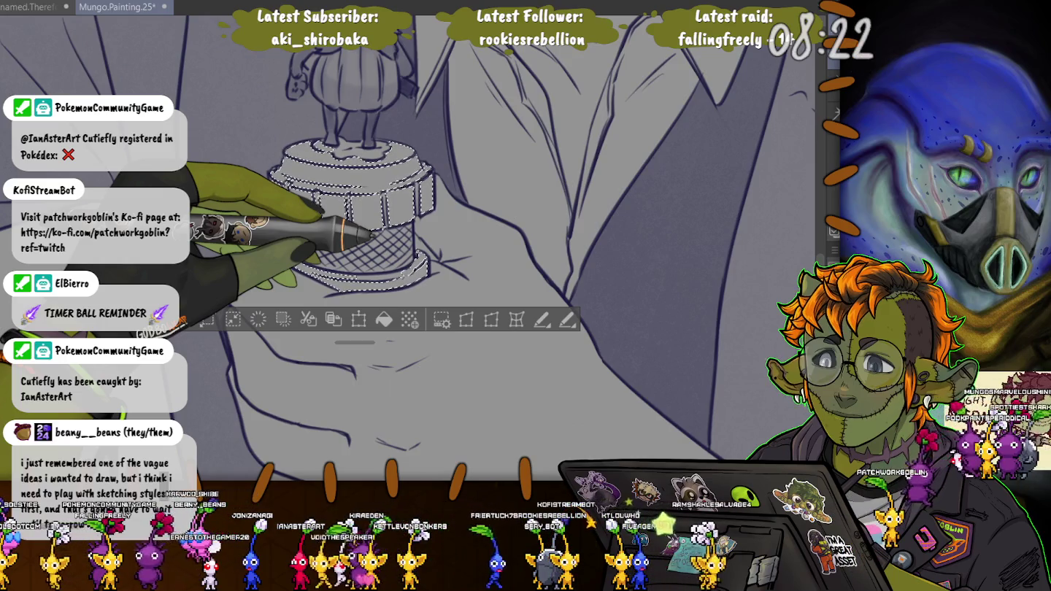
Draw vertical ridges around the stand's upper band with a pen, undoing an accidental crop
left_click(832, 95)
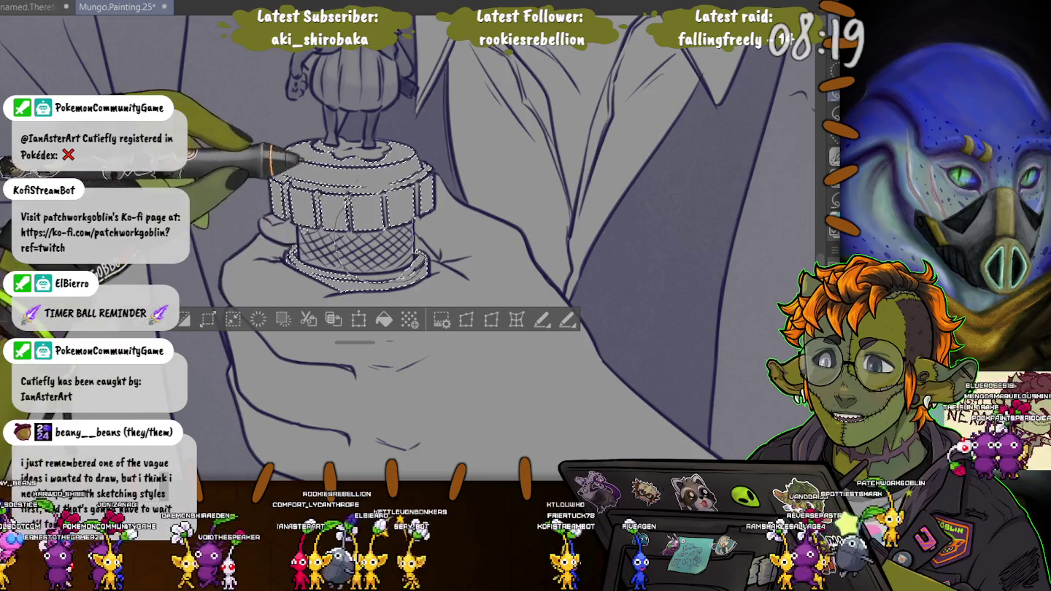
left_click_drag(321, 191, 320, 223)
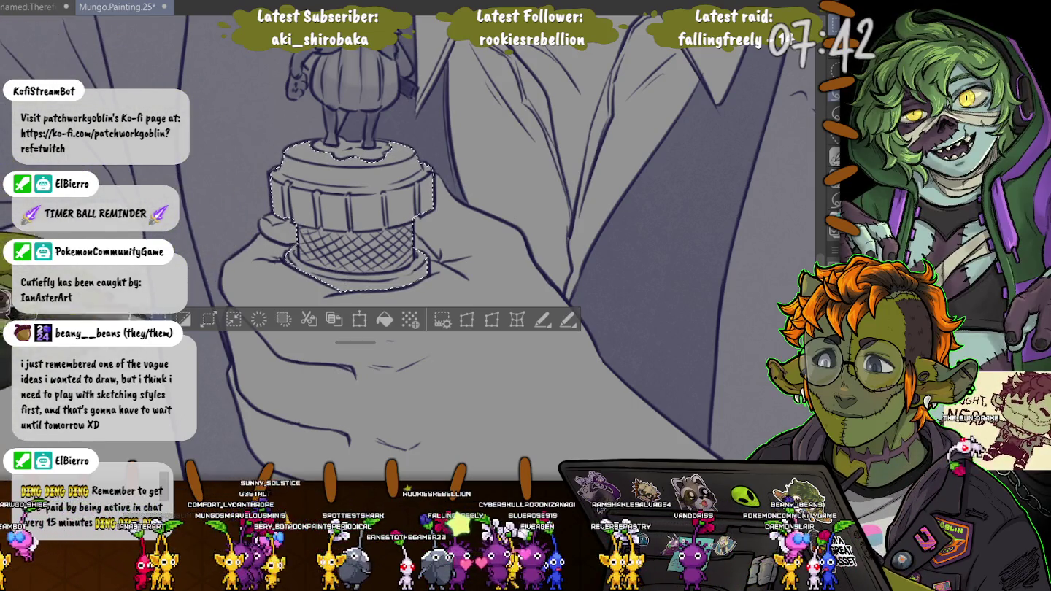
left_click(208, 319)
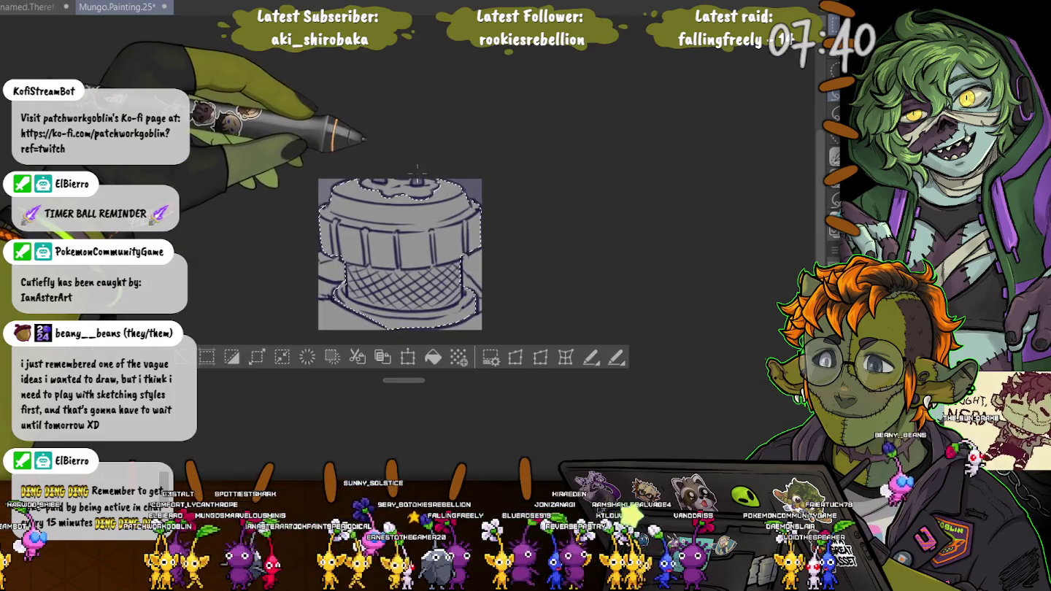
key("ctrl+z")
scroll(230, 290, "down", 5)
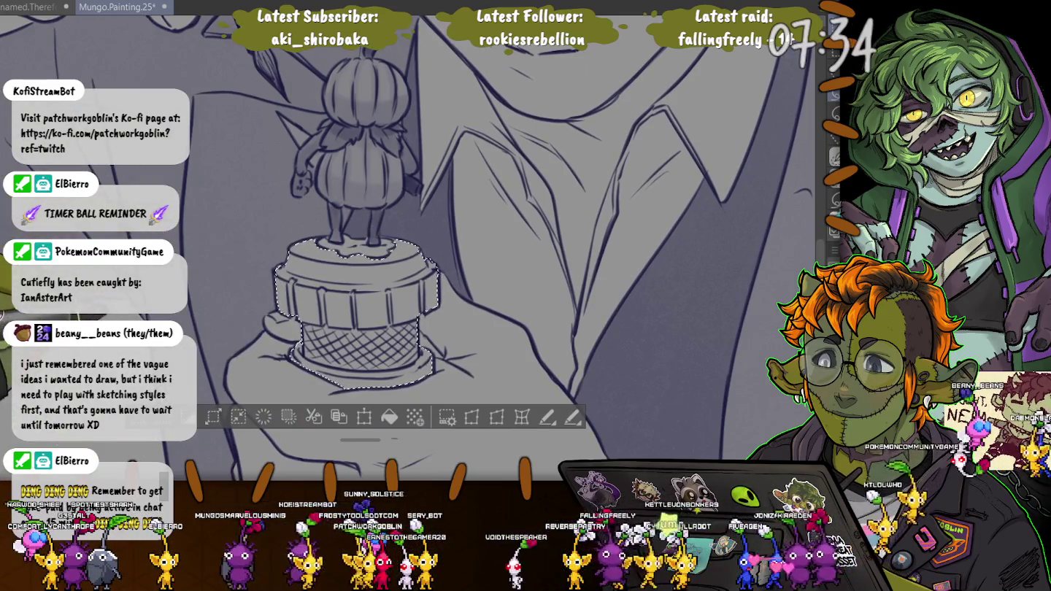
scroll(474, 249, "down", 3)
scroll(475, 248, "down", 2)
scroll(474, 248, "down", 3)
scroll(474, 248, "down", 3)
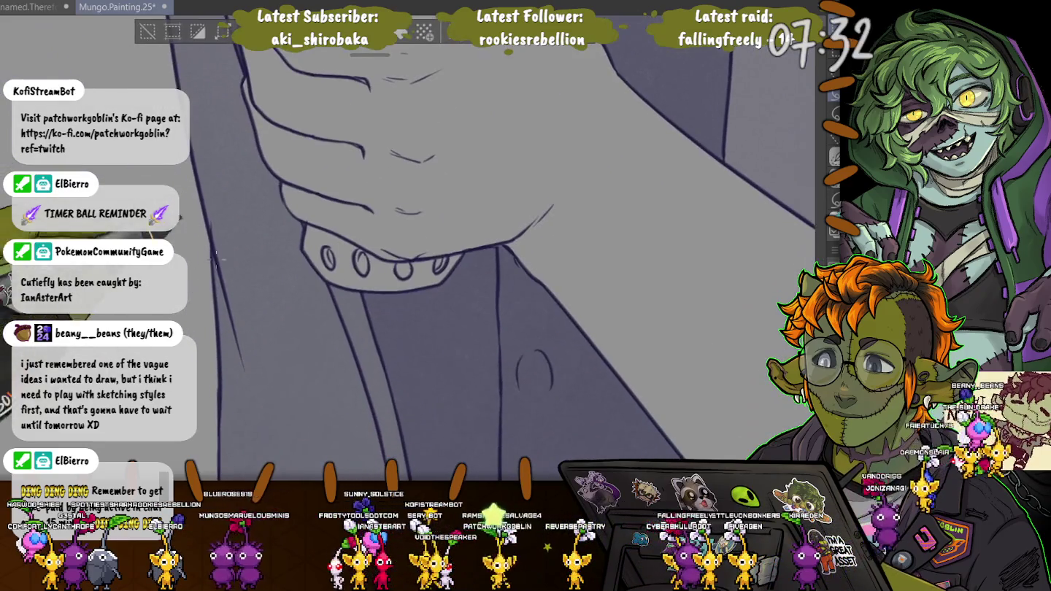
Shade the top of the figurine base's cap, then deselect around the studded wristband
left_click_drag(334, 237, 403, 289)
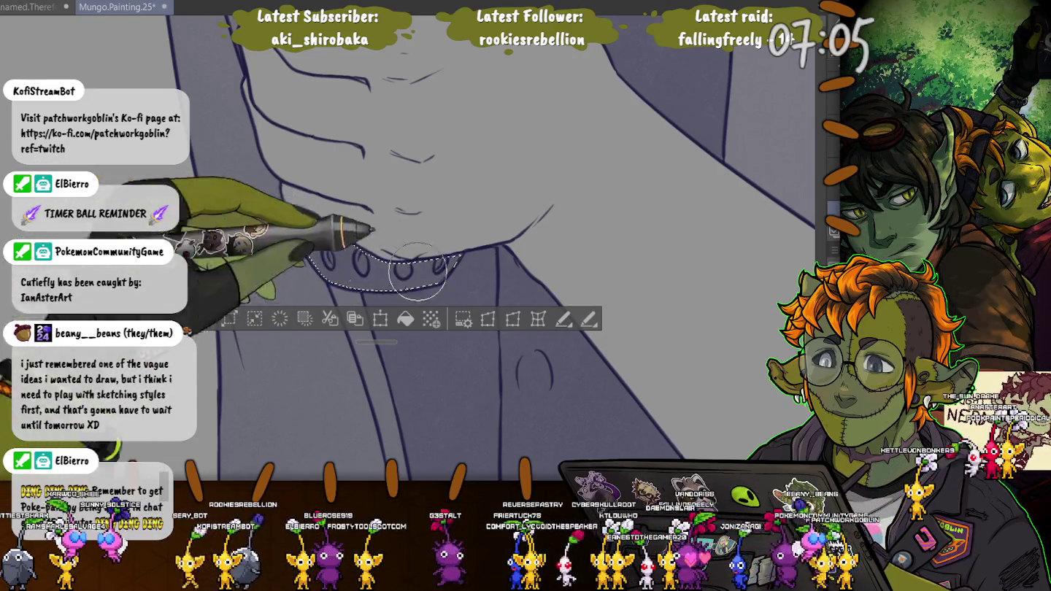
mouse_move(313, 241)
left_mouse_down()
mouse_move(409, 219)
mouse_move(412, 248)
left_mouse_up()
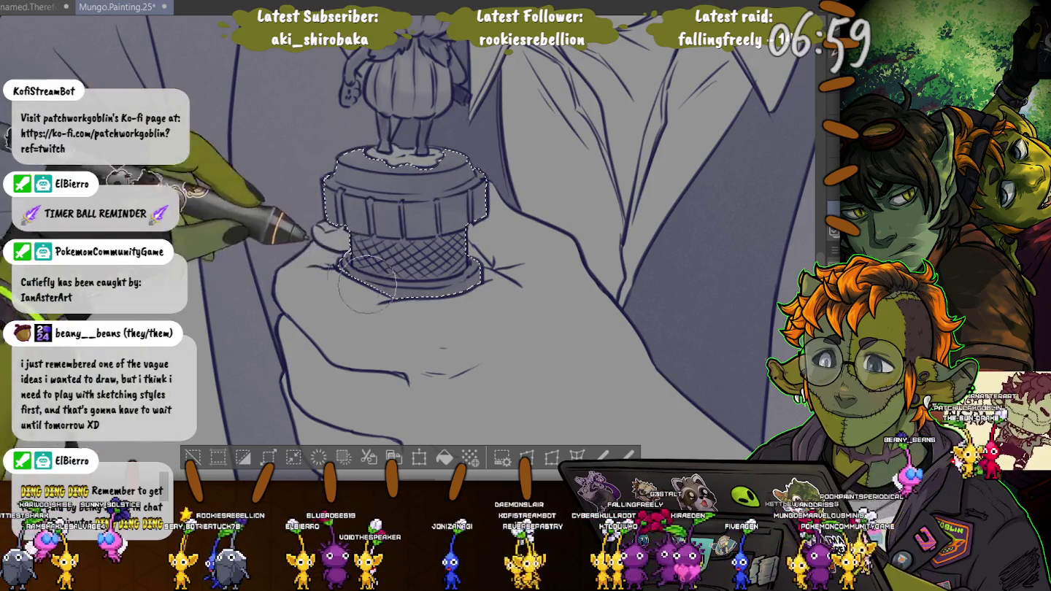
mouse_move(326, 176)
left_mouse_down()
mouse_move(349, 175)
mouse_move(394, 234)
left_mouse_up()
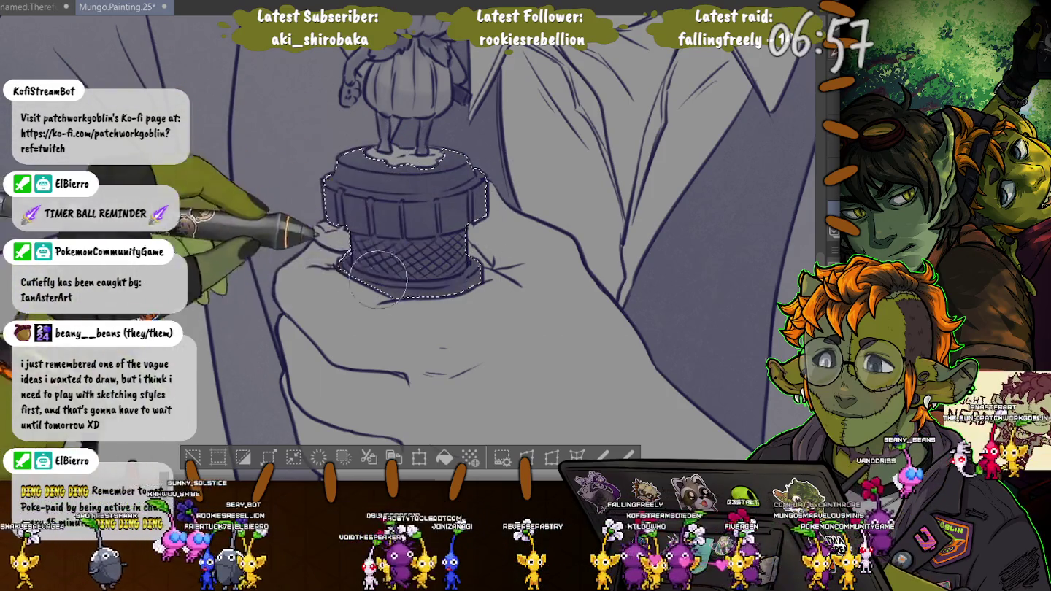
left_click_drag(394, 548, 394, 321)
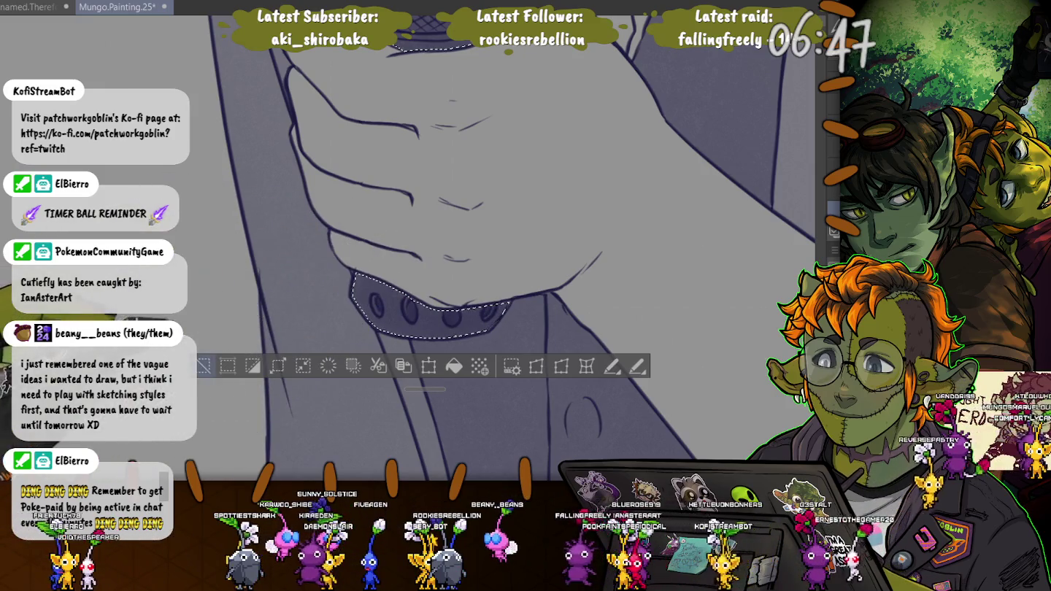
key("ctrl+d")
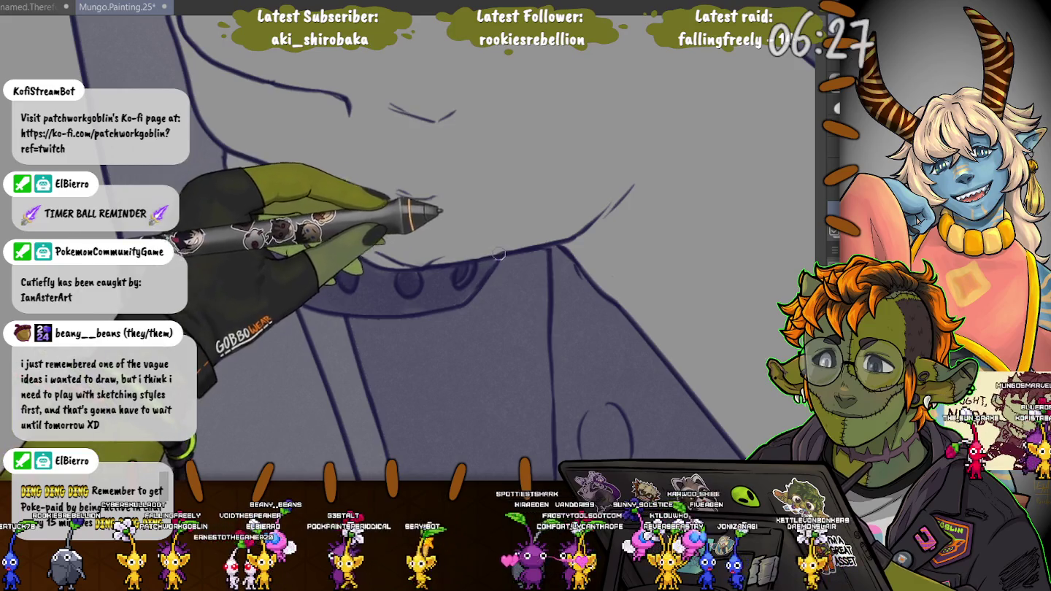
Zoom out past the hand holding the figurine base until the full canvas fits
key("ctrl+minus")
left_click_drag(210, 137, 384, 261)
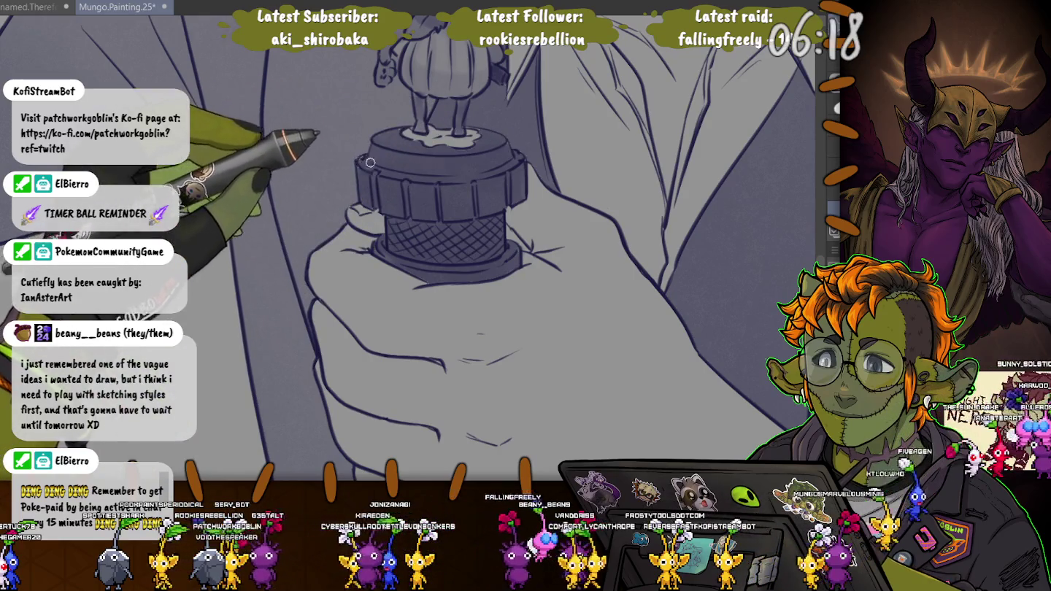
key("ctrl+minus")
key("ctrl+minus")
key("ctrl+minus")
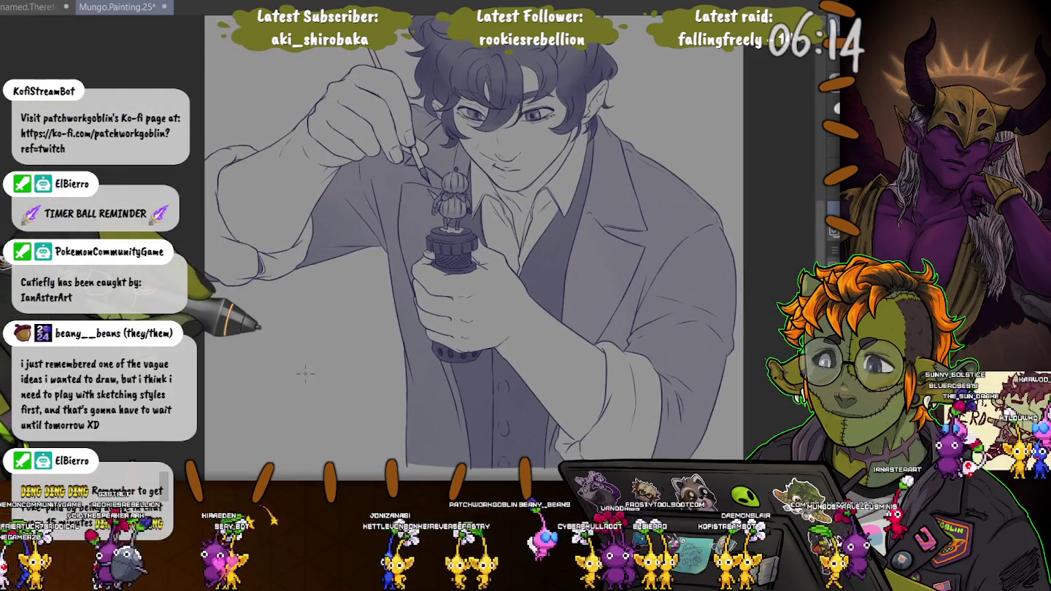
Zoom in and touch up the elf's paintbrush inside a selection, then deselect and zoom out
left_click_drag(305, 374, 403, 415)
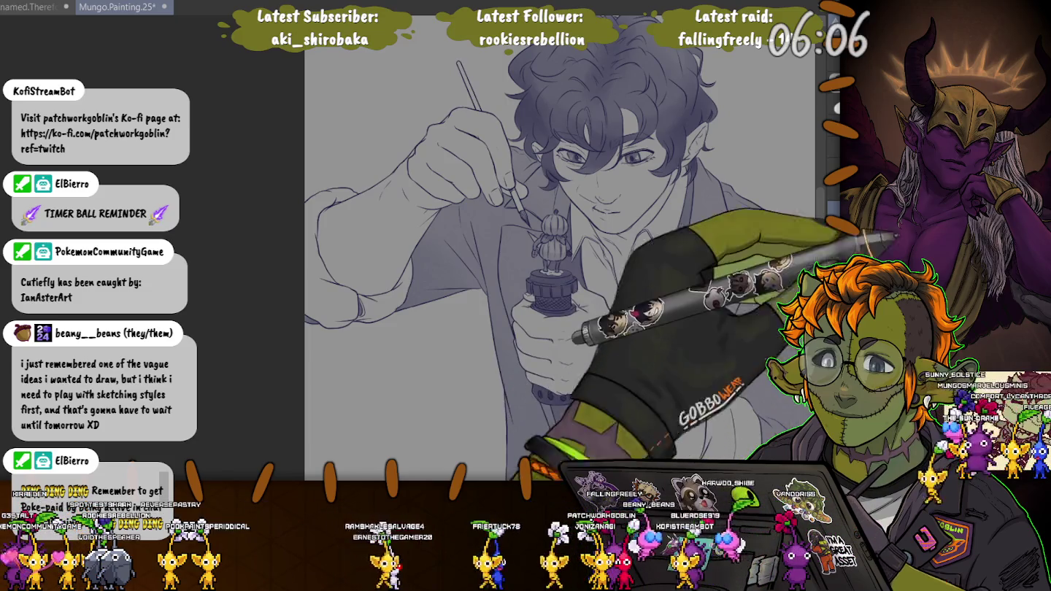
scroll(552, 241, "up", 3)
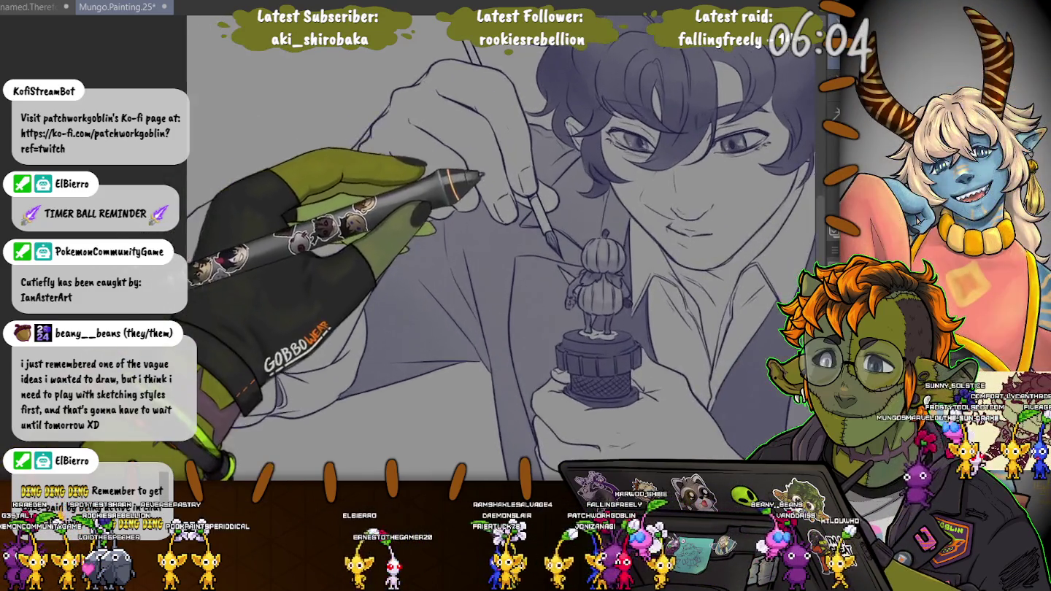
key("ctrl+a")
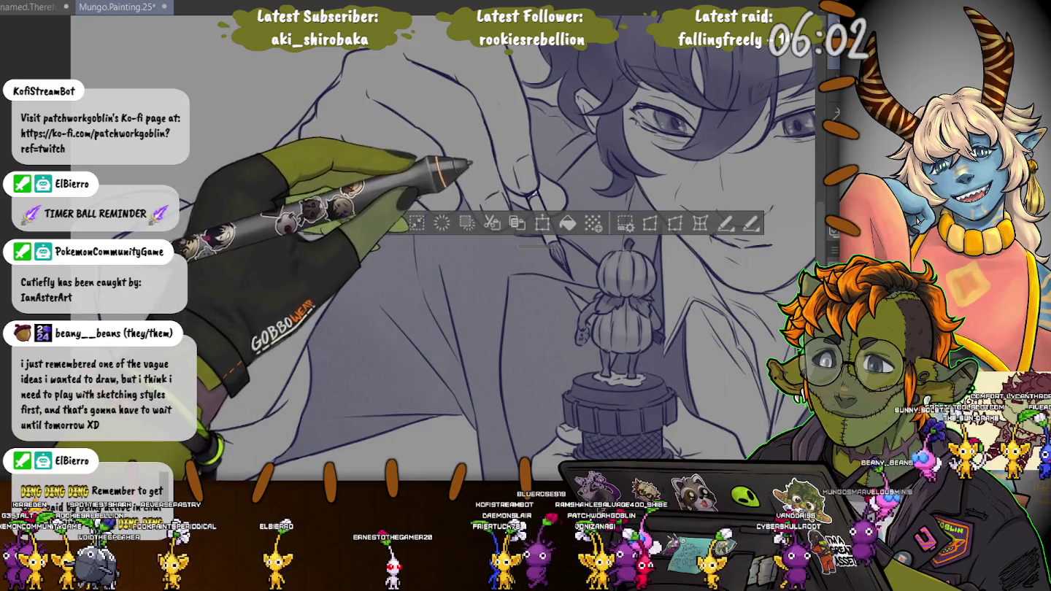
scroll(467, 263, "up", 3)
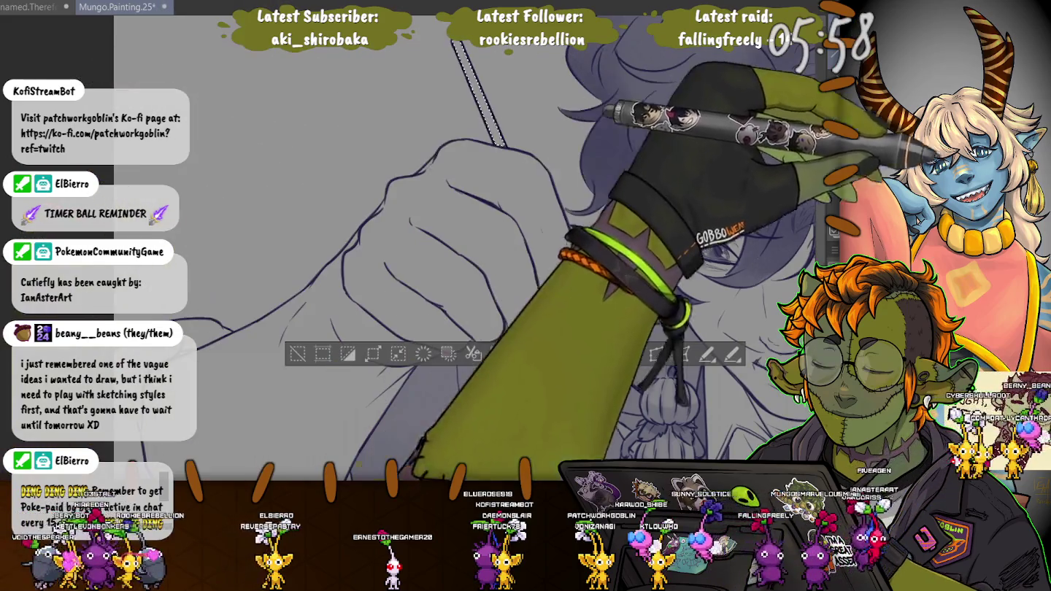
scroll(467, 248, "up", 3)
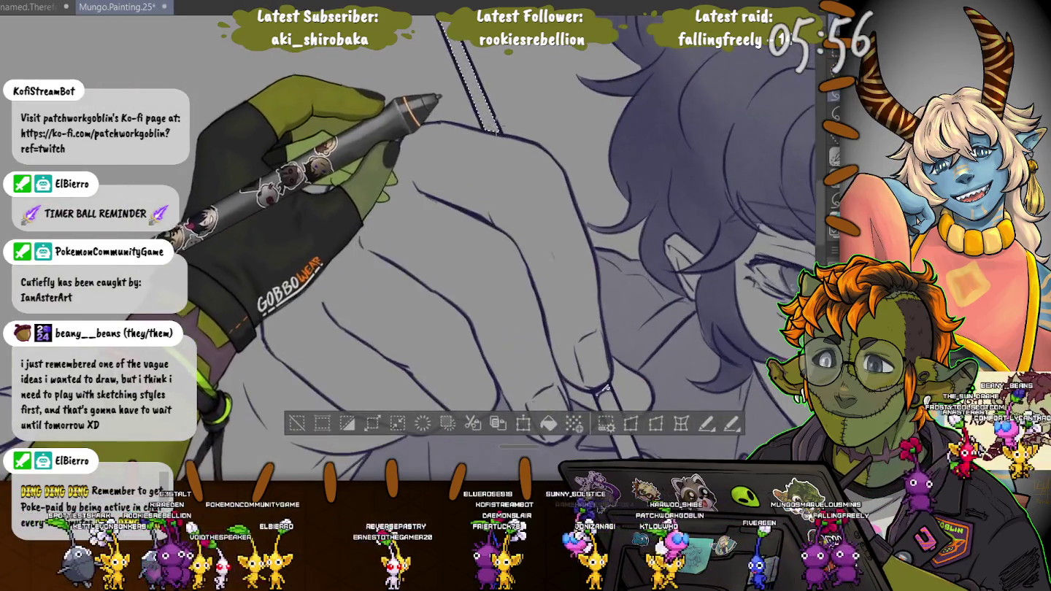
scroll(467, 248, "up", 3)
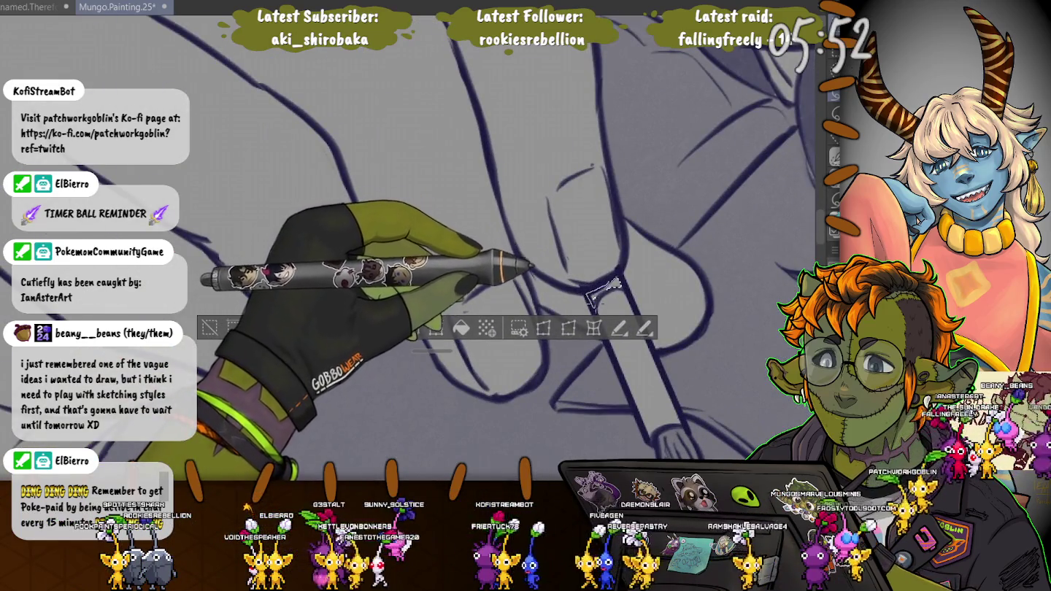
scroll(596, 247, "down", 5)
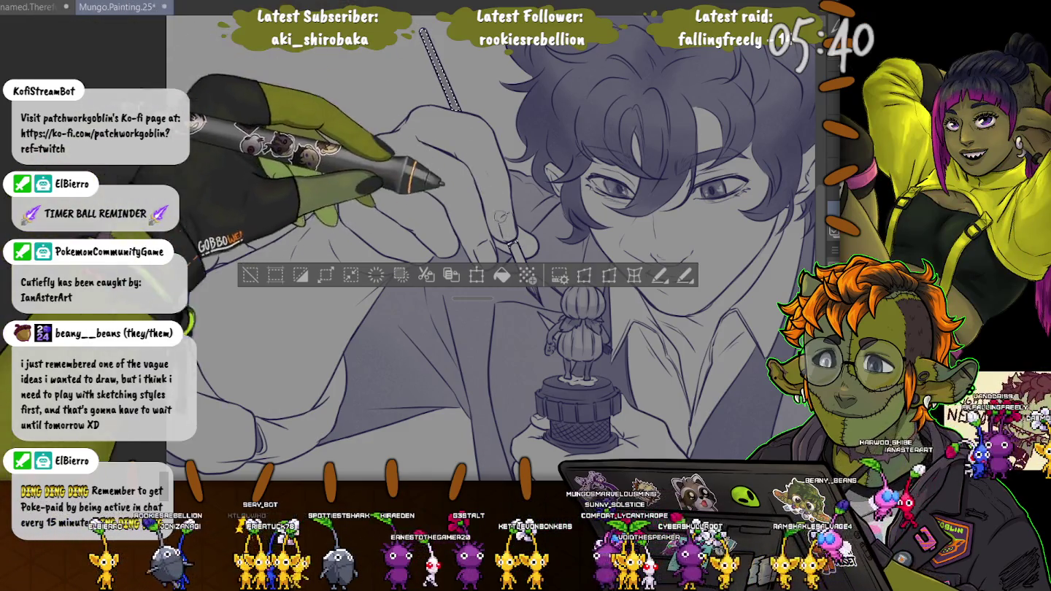
key("ctrl+d")
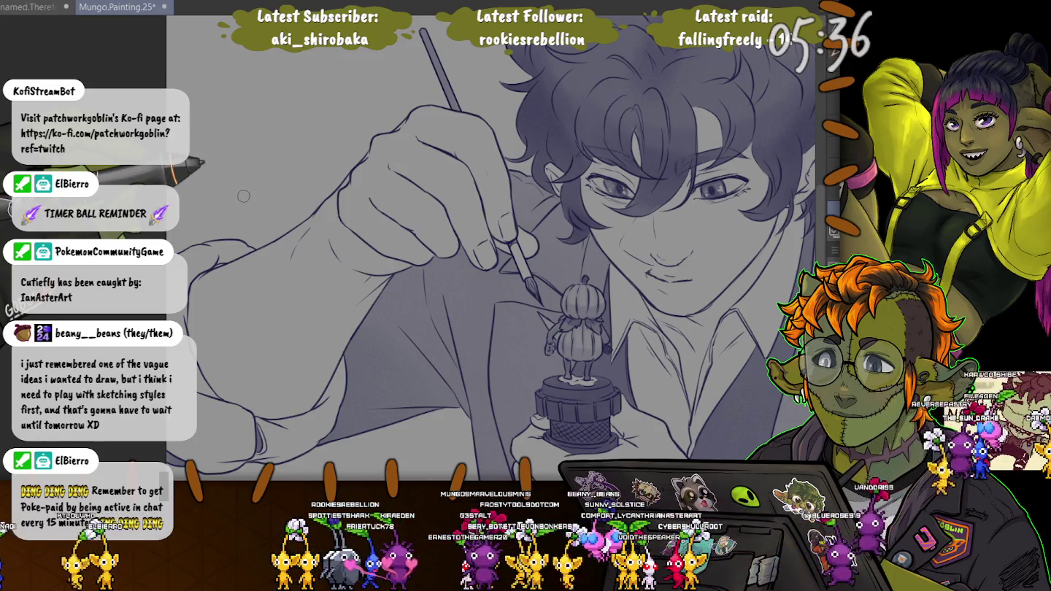
scroll(192, 191, "down", 2)
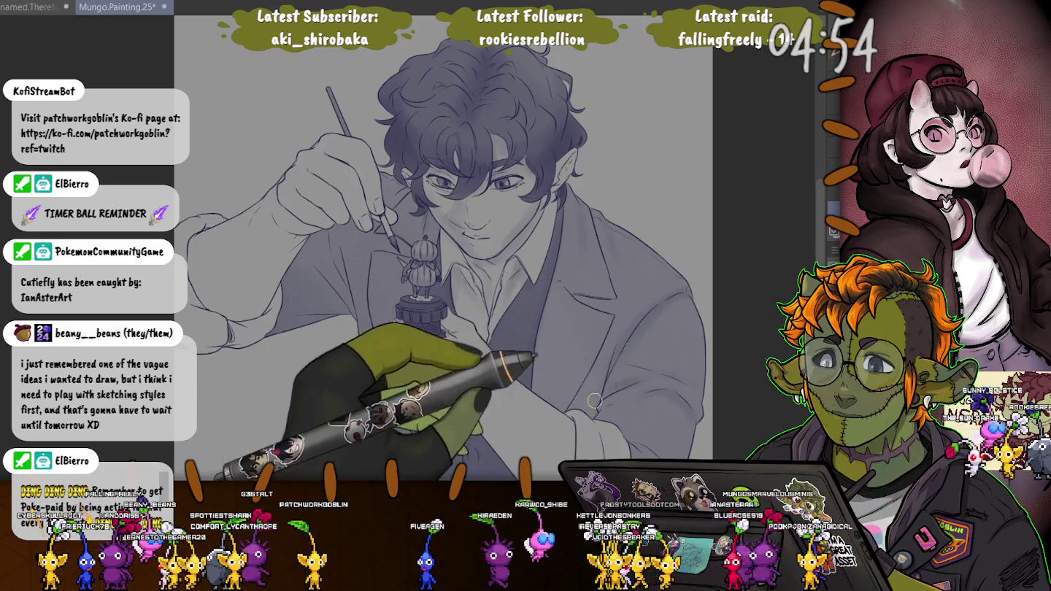
scroll(642, 379, "down", 3)
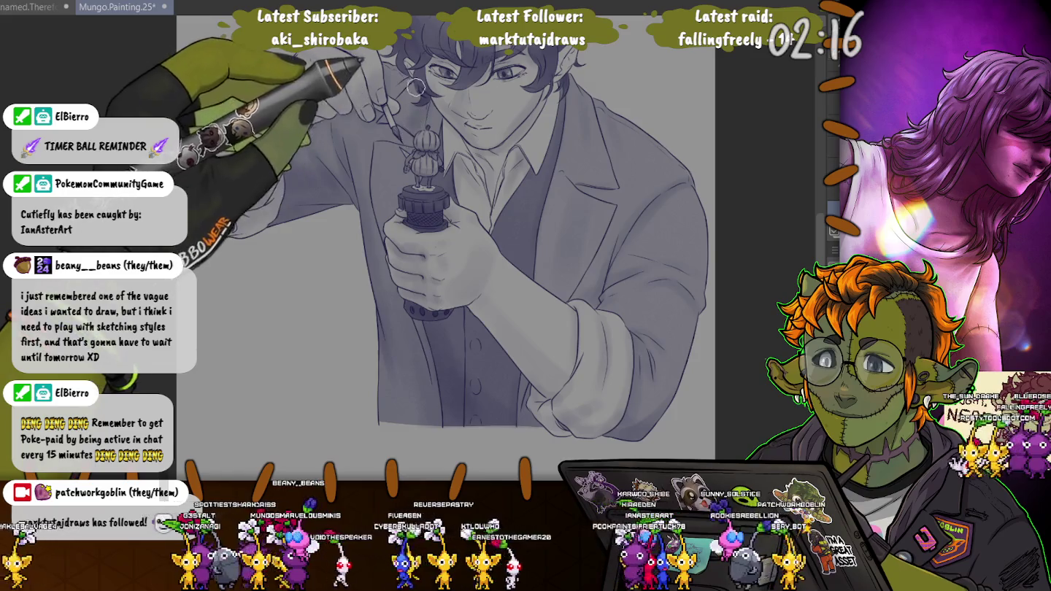
Pan the drawing to reposition it in the view
left_click_drag(398, 151, 350, 174)
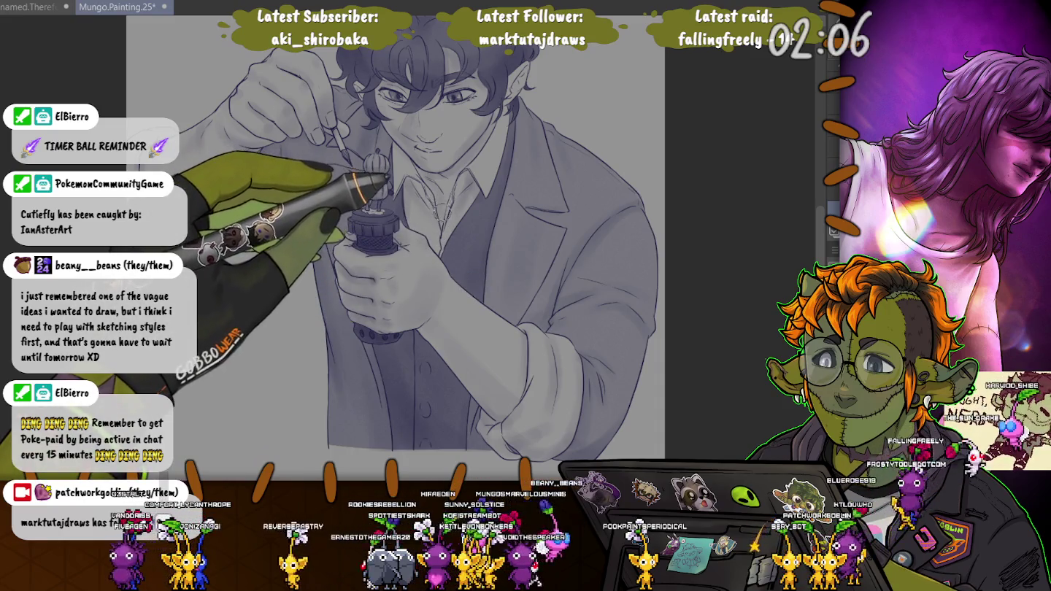
scroll(413, 248, "up", 3)
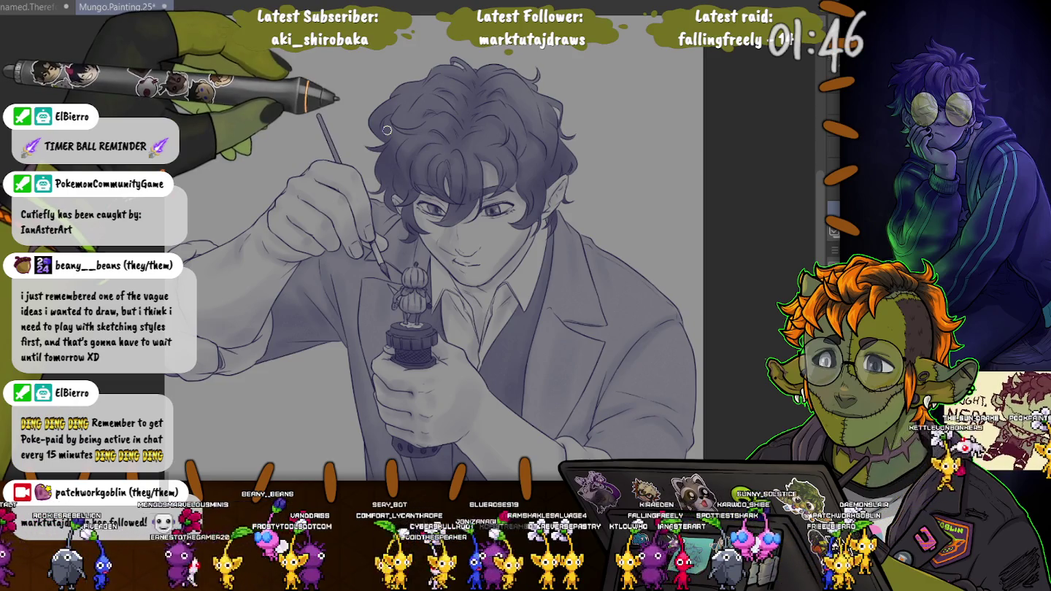
left_click_drag(387, 130, 434, 170)
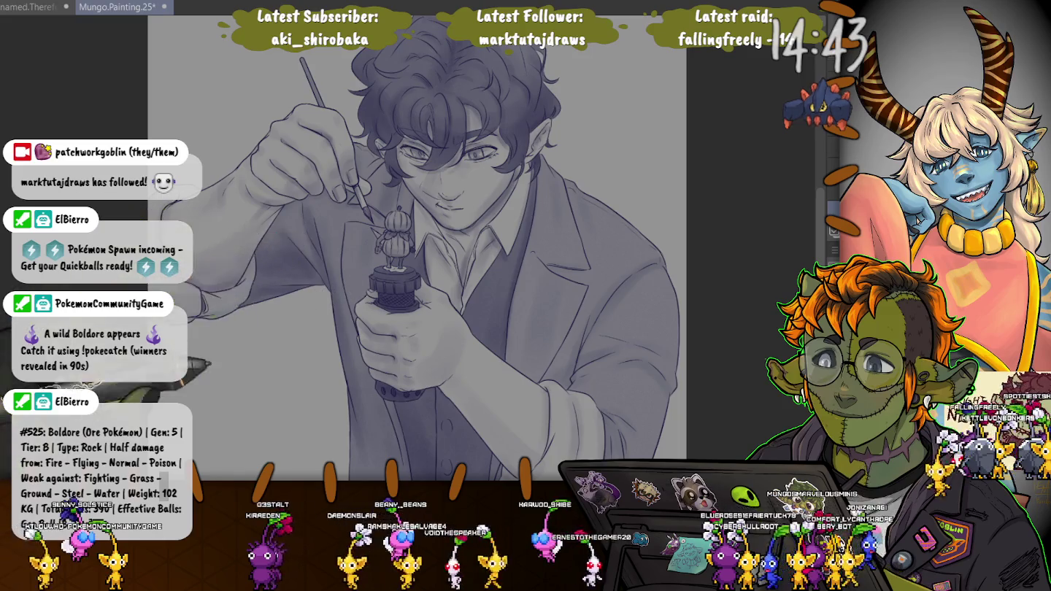
left_click_drag(393, 429, 372, 293)
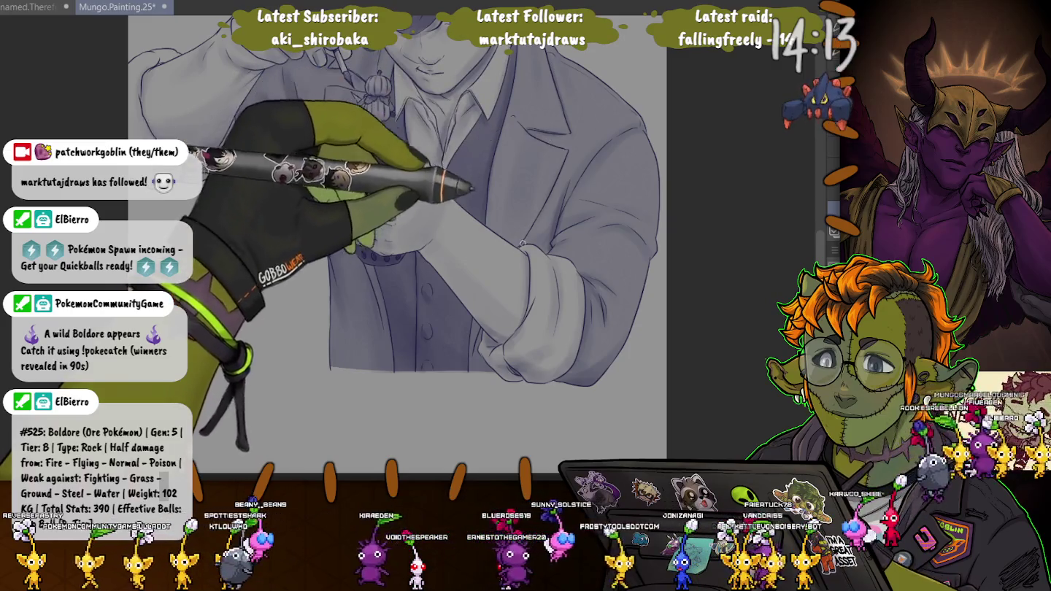
left_click_drag(532, 222, 562, 321)
left_click_drag(461, 332, 480, 365)
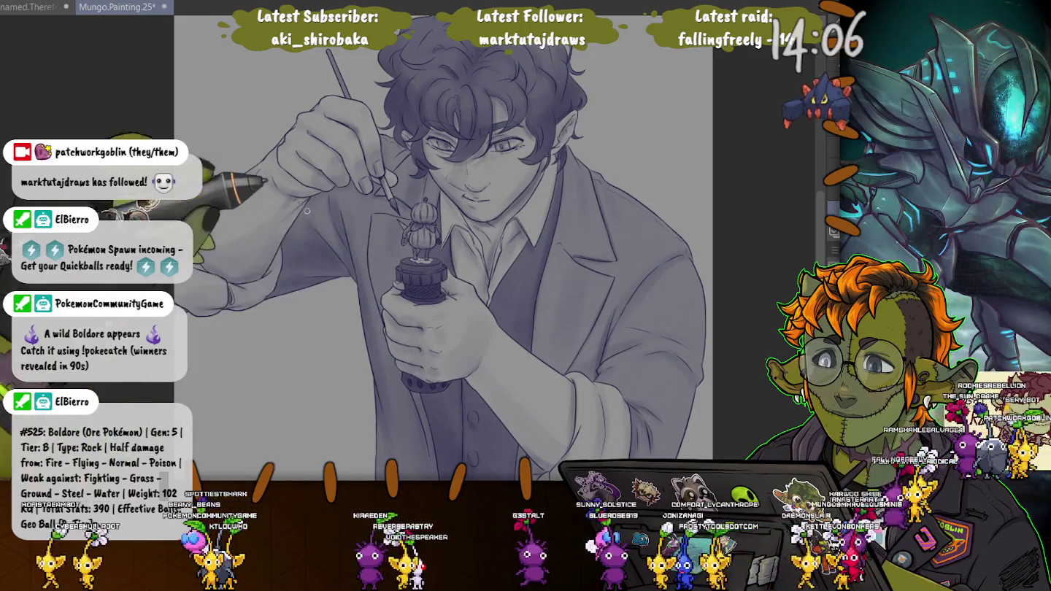
key("ctrl+minus")
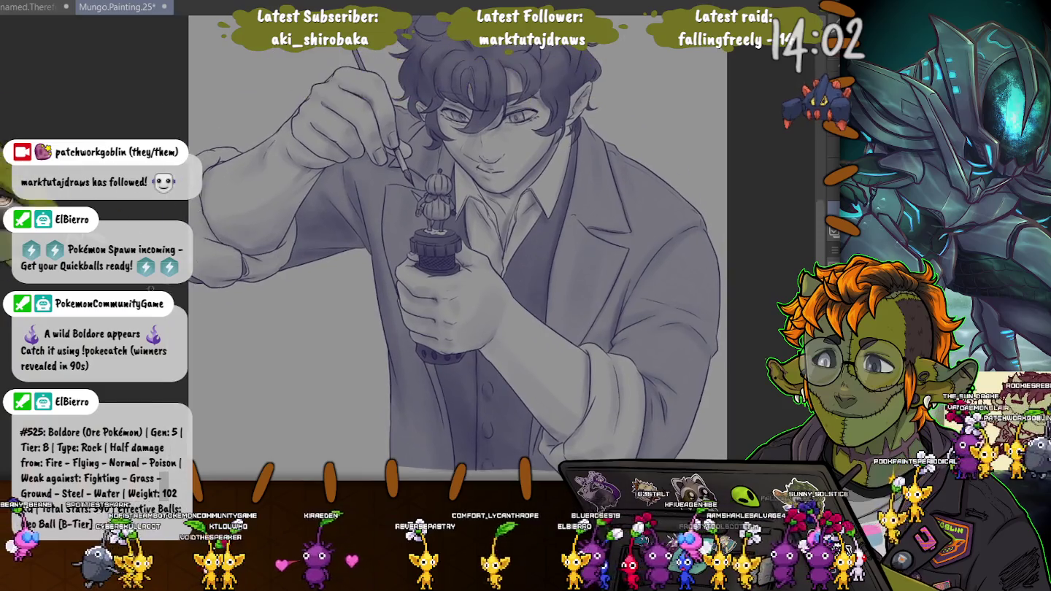
left_click_drag(453, 292, 575, 133)
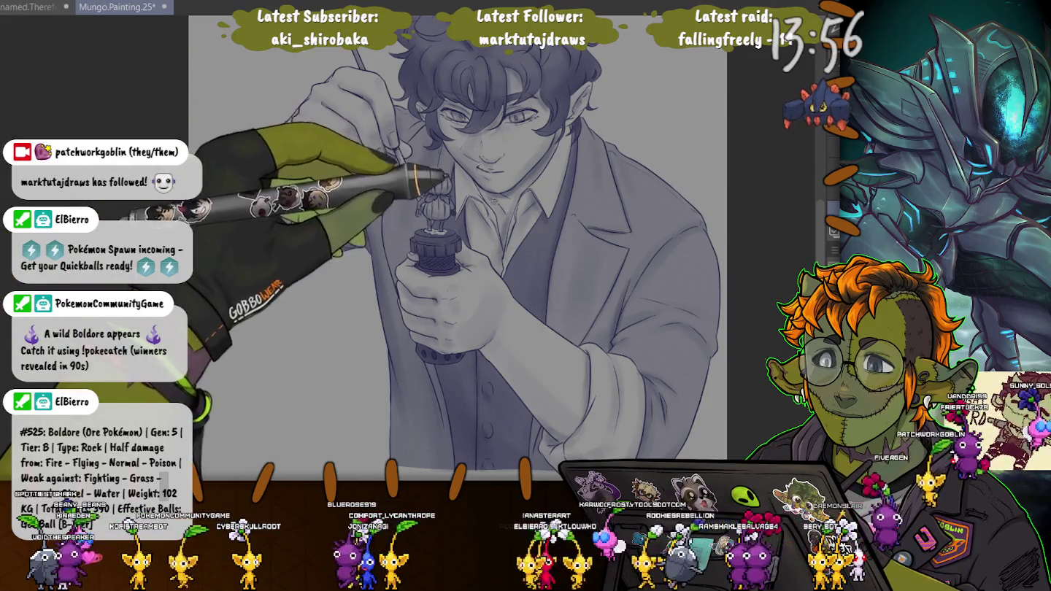
left_click_drag(233, 369, 221, 297)
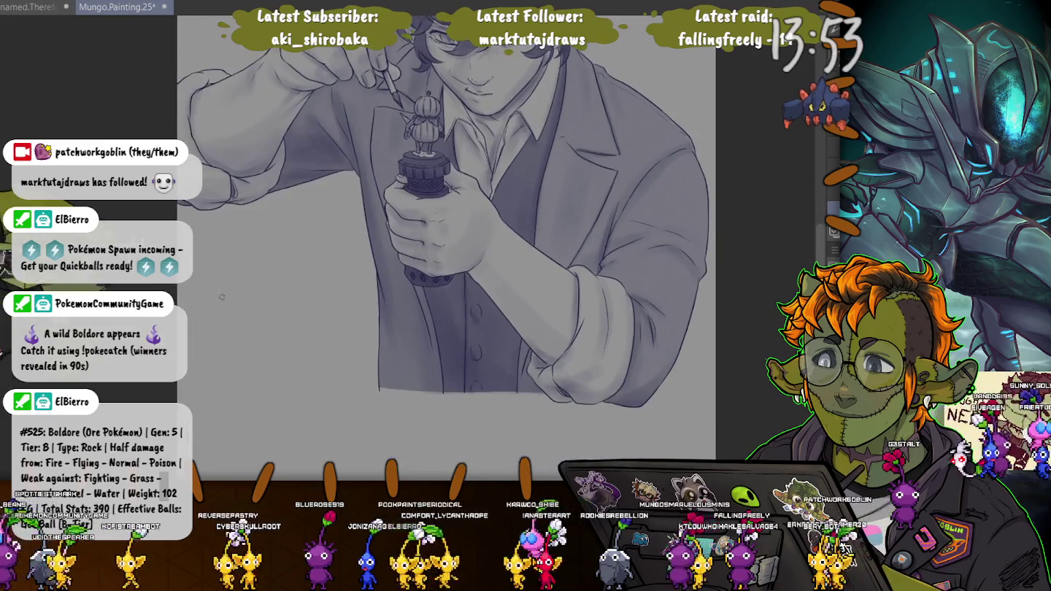
scroll(274, 212, "down", 3)
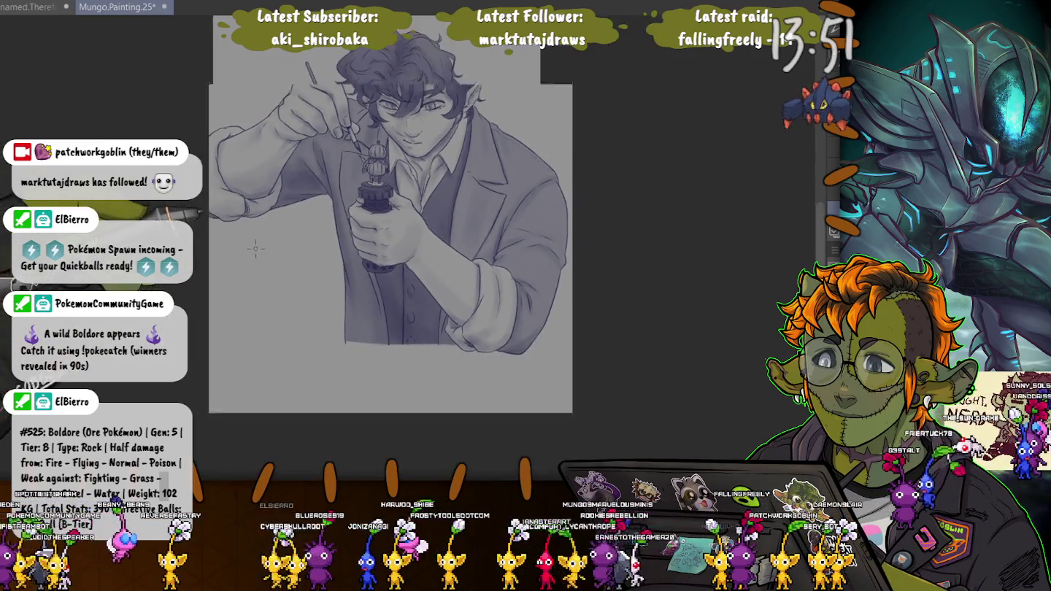
scroll(292, 193, "down", 2)
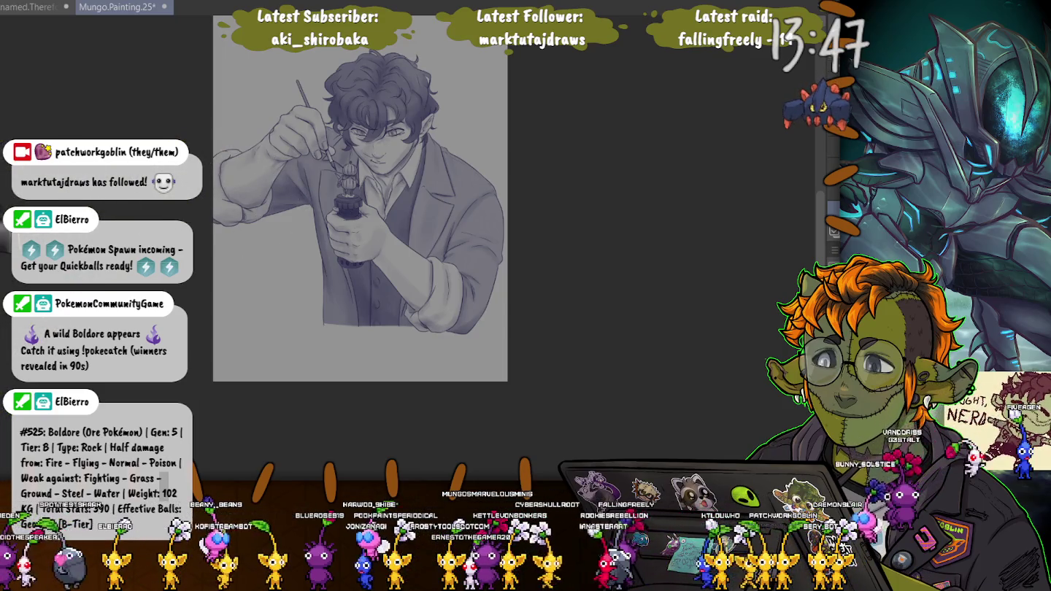
scroll(212, 226, "up", 2)
scroll(212, 226, "up", 2)
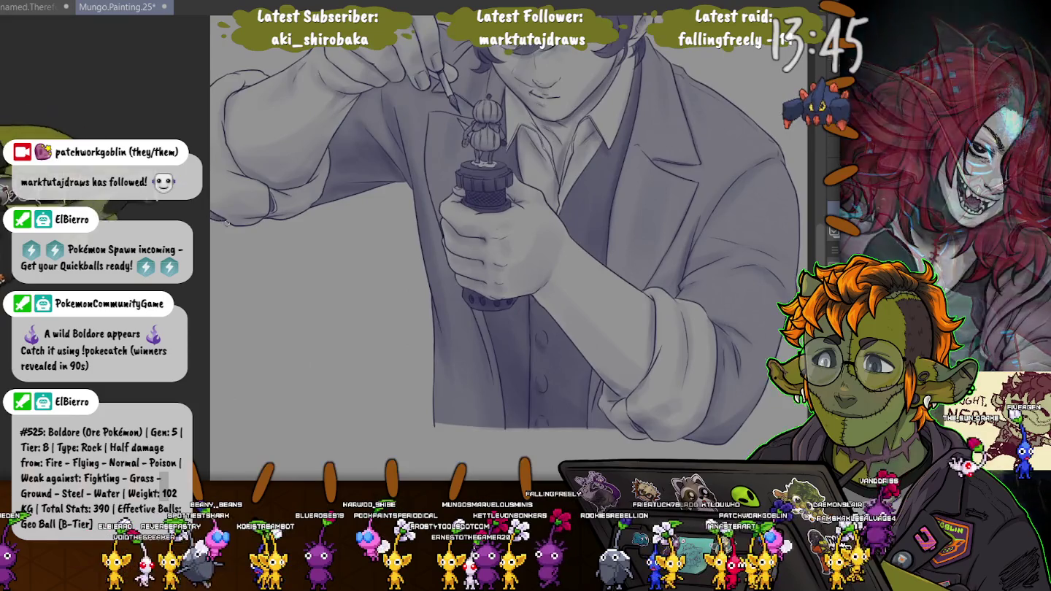
scroll(193, 221, "down", 3)
scroll(194, 221, "up", 1)
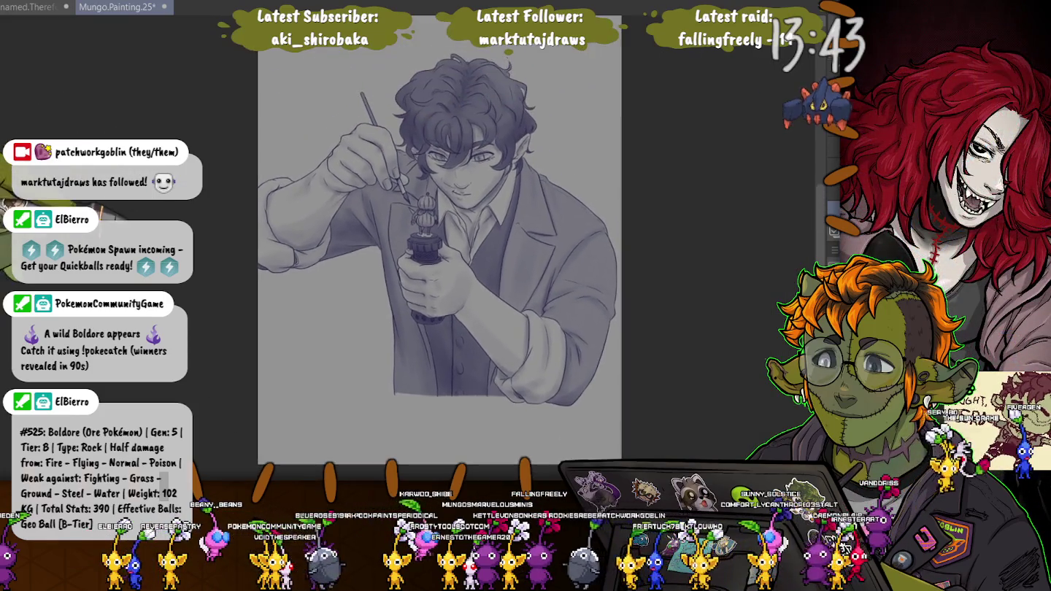
scroll(194, 221, "up", 1)
scroll(193, 221, "up", 1)
left_click_drag(193, 221, 162, 258)
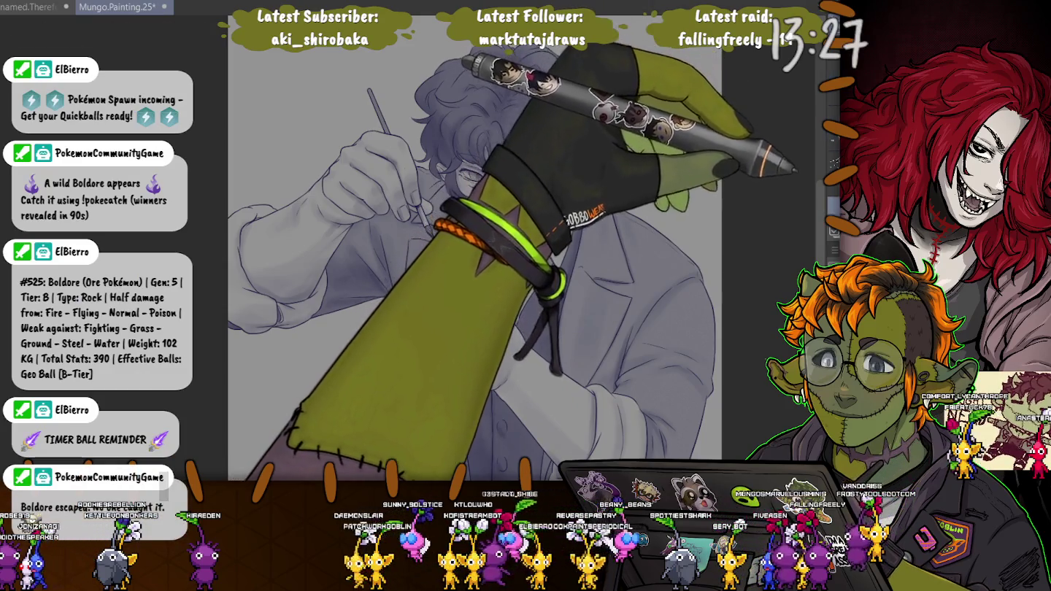
Enlarge the brush, speckle freckles over the elf's nose and cheeks, then fit the canvas
scroll(510, 218, "up", 3)
scroll(510, 218, "up", 2)
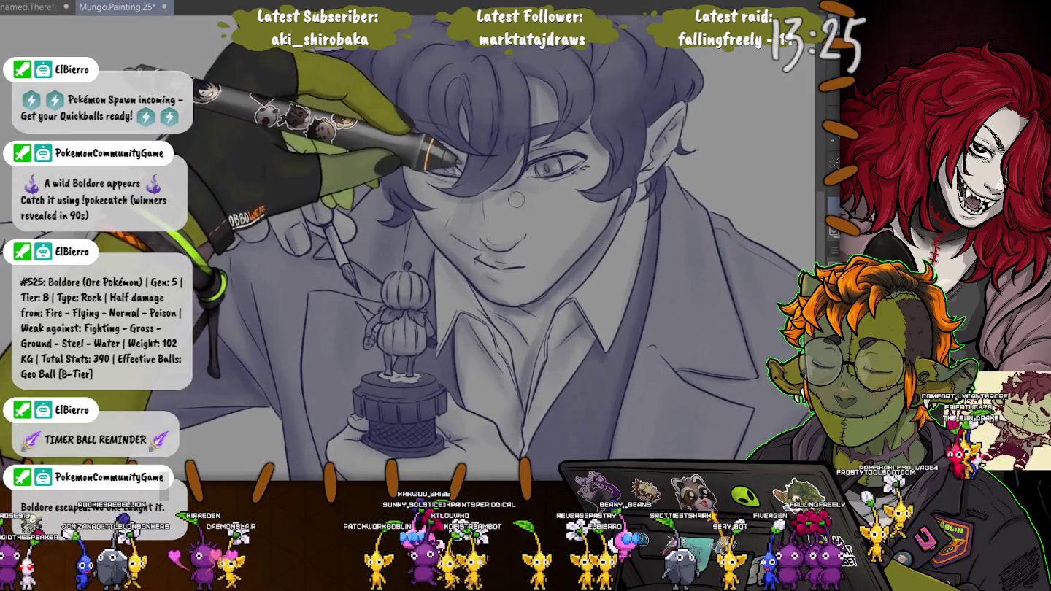
key("bracketright")
key("bracketright")
key("bracketright")
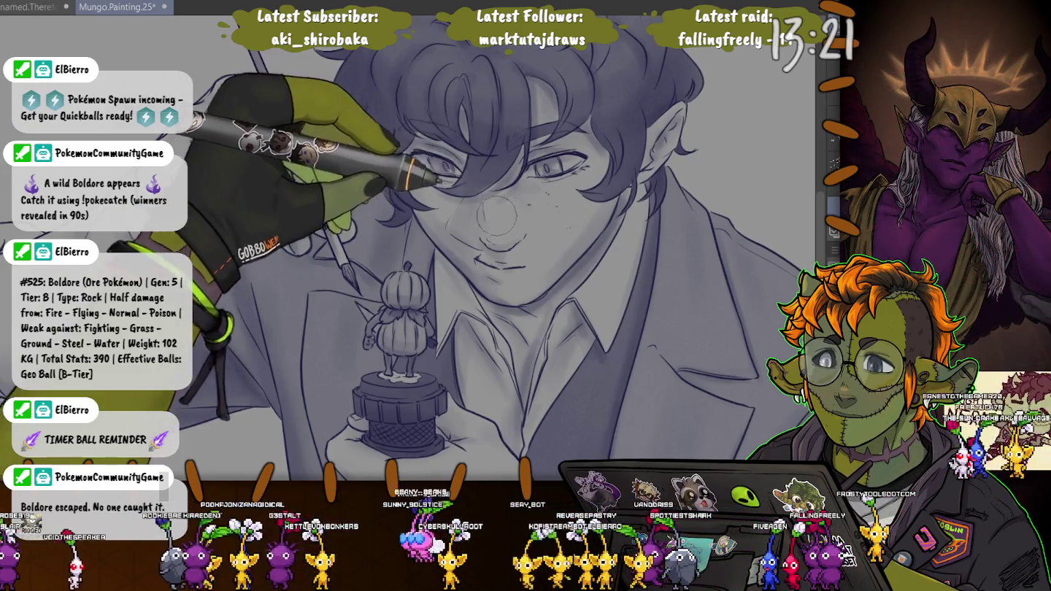
left_click_drag(460, 211, 493, 204)
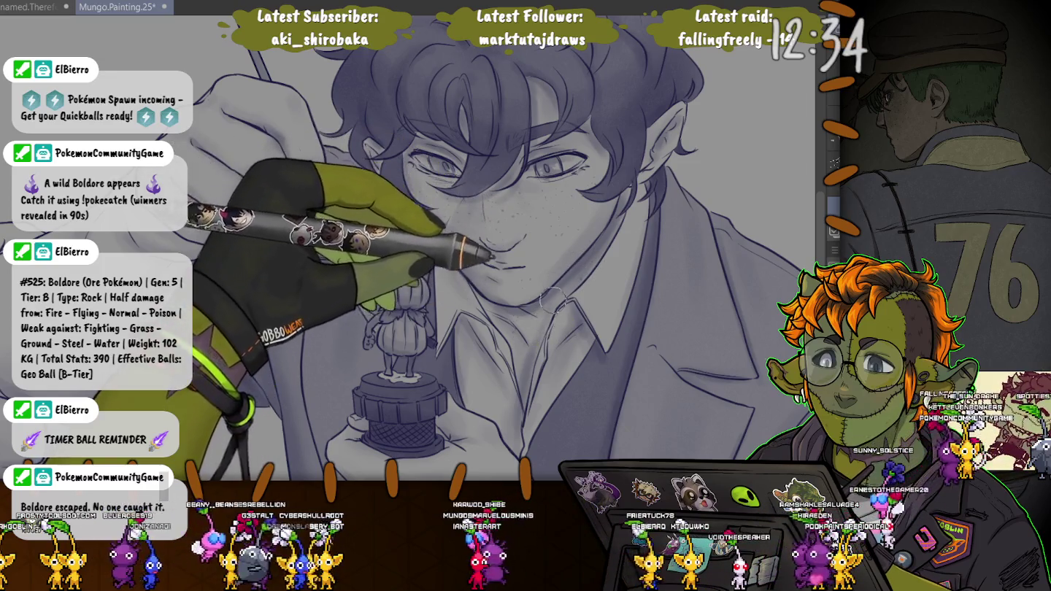
key("ctrl+0")
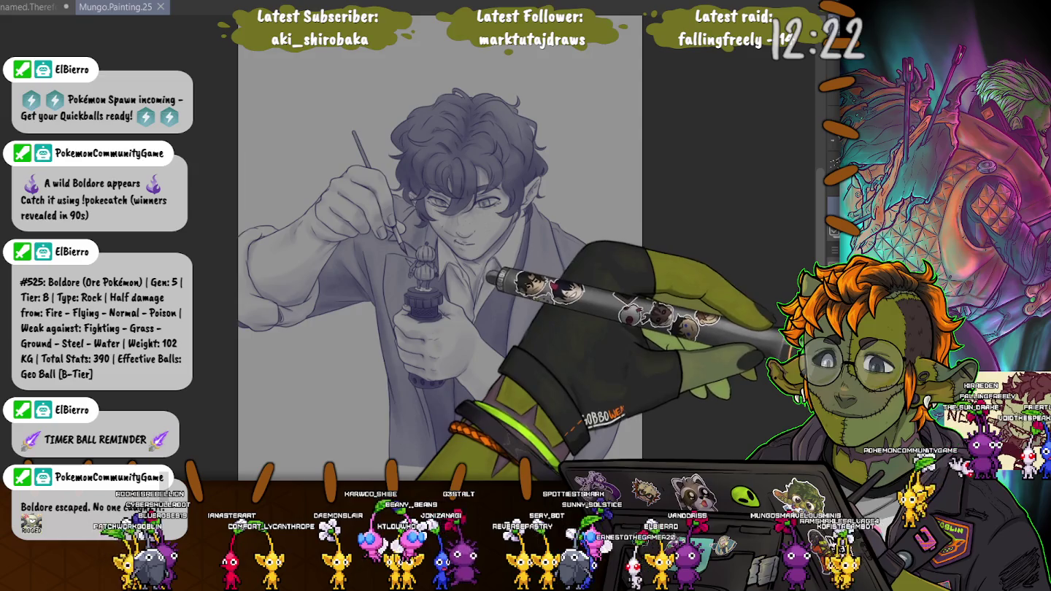
Select the background around the elf by inverting the figure selection, then zoom out to the whole canvas
key("ctrl+shift+i")
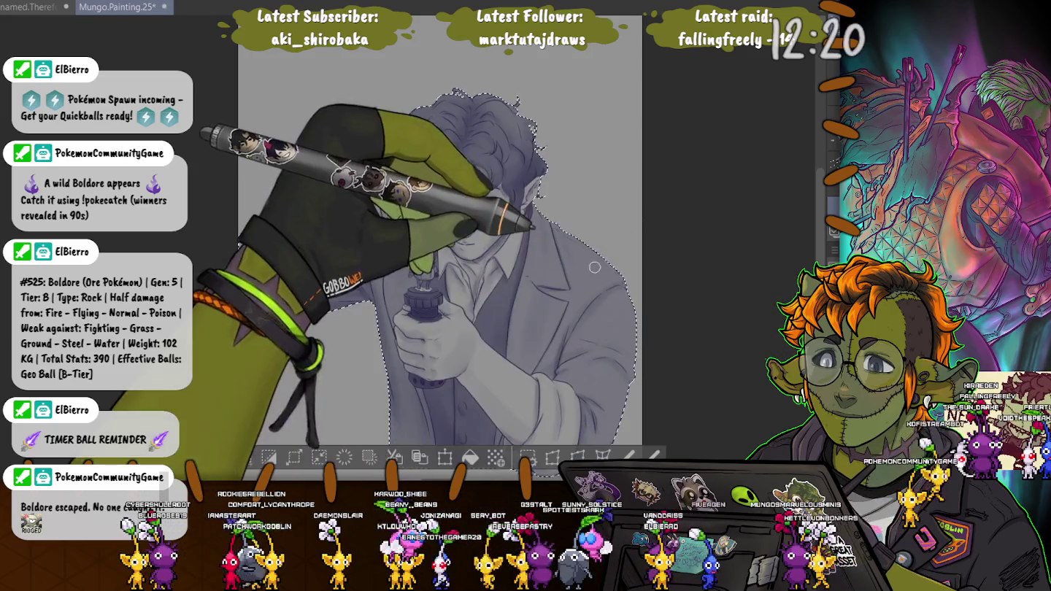
key("ctrl+shift+i")
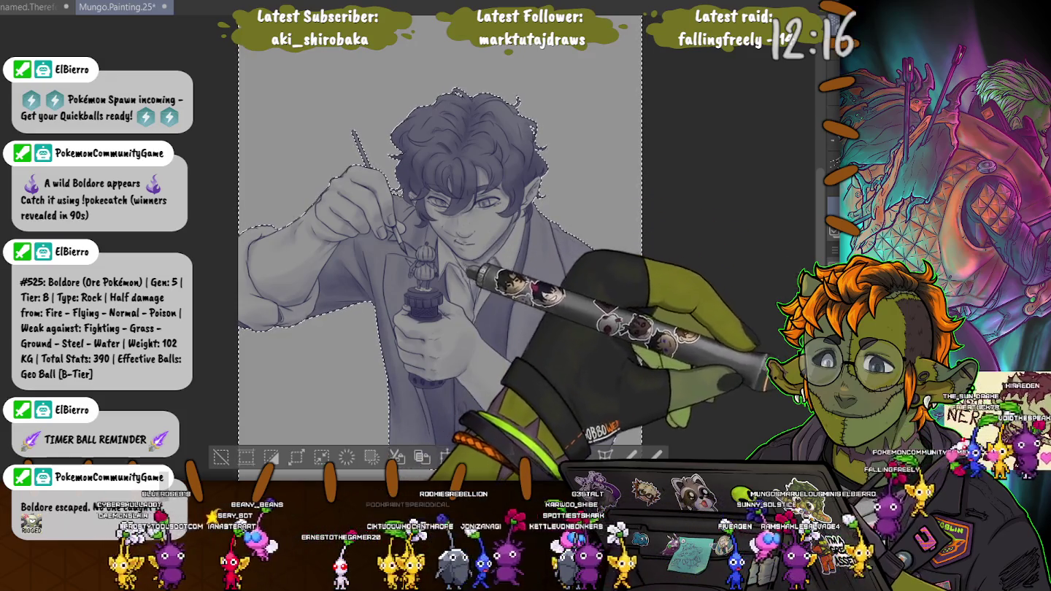
key("ctrl+d")
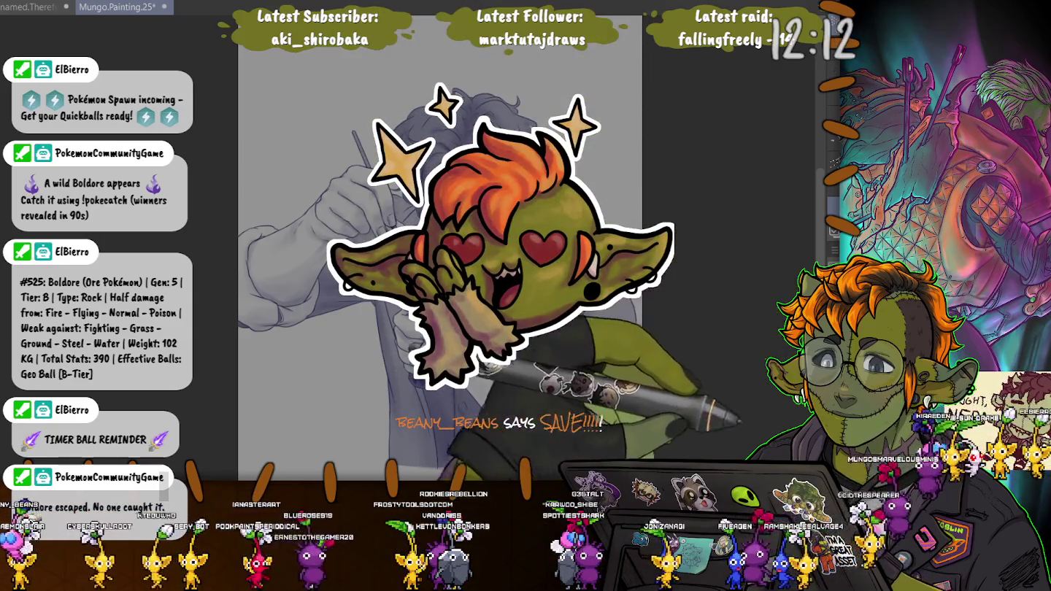
key("ctrl+z")
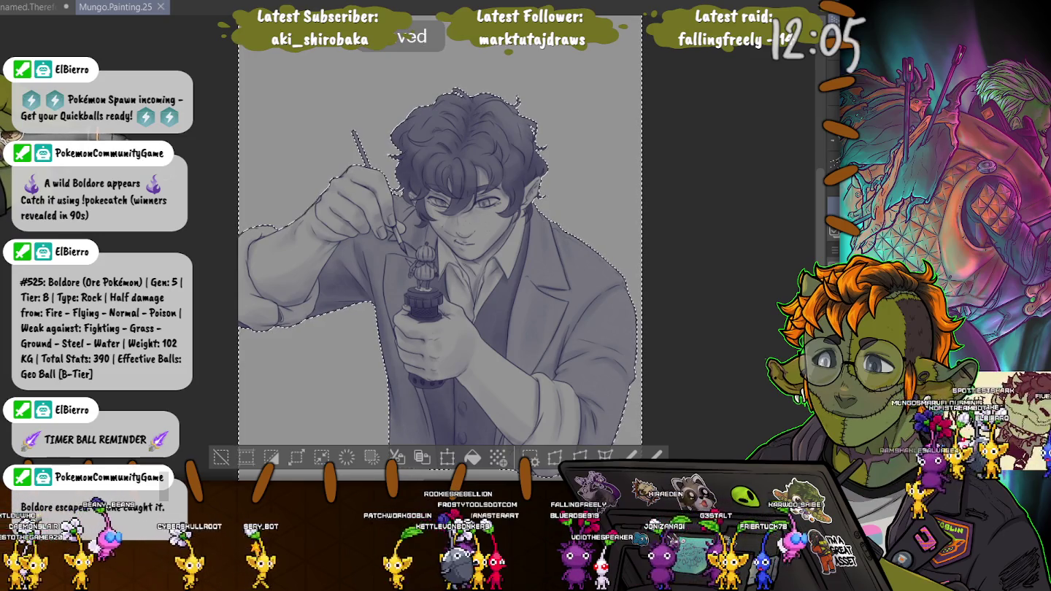
key("ctrl+minus")
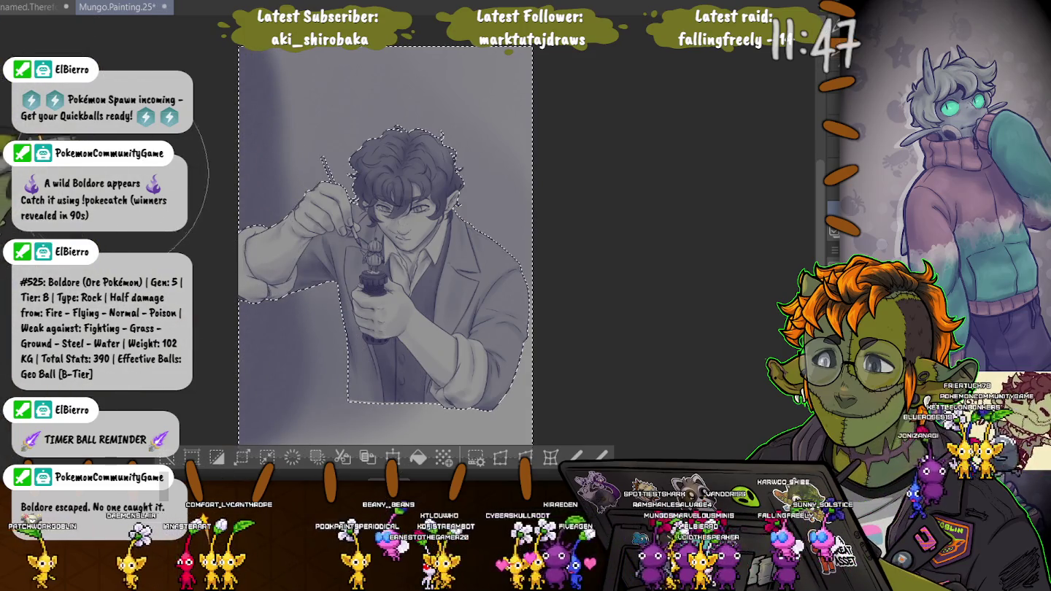
Undo the gradient, try airbrushing darker shading beside the figure, then undo it and deselect
key("Delete")
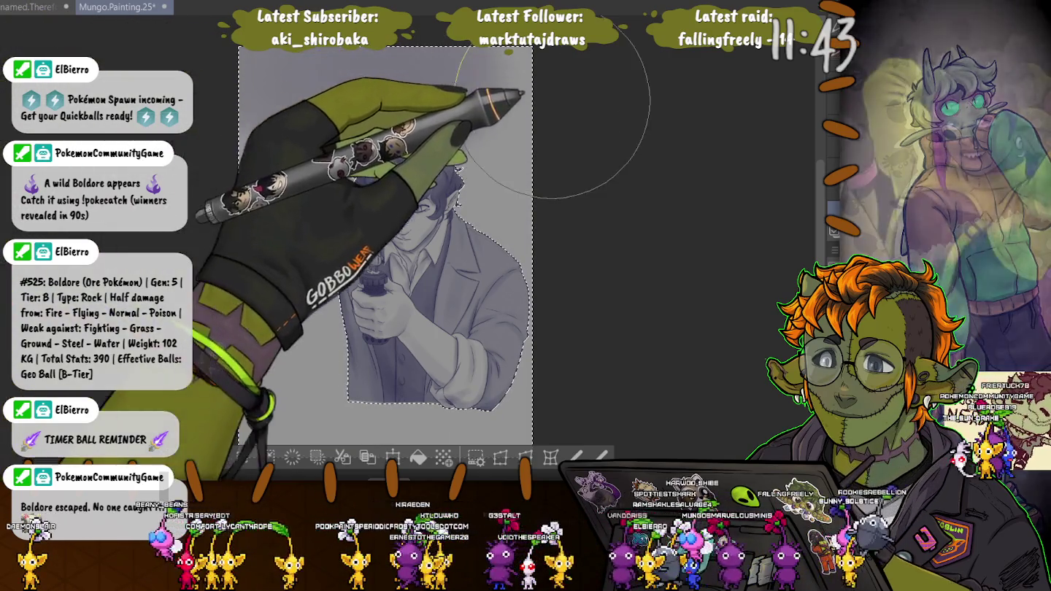
left_click_drag(306, 110, 577, 219)
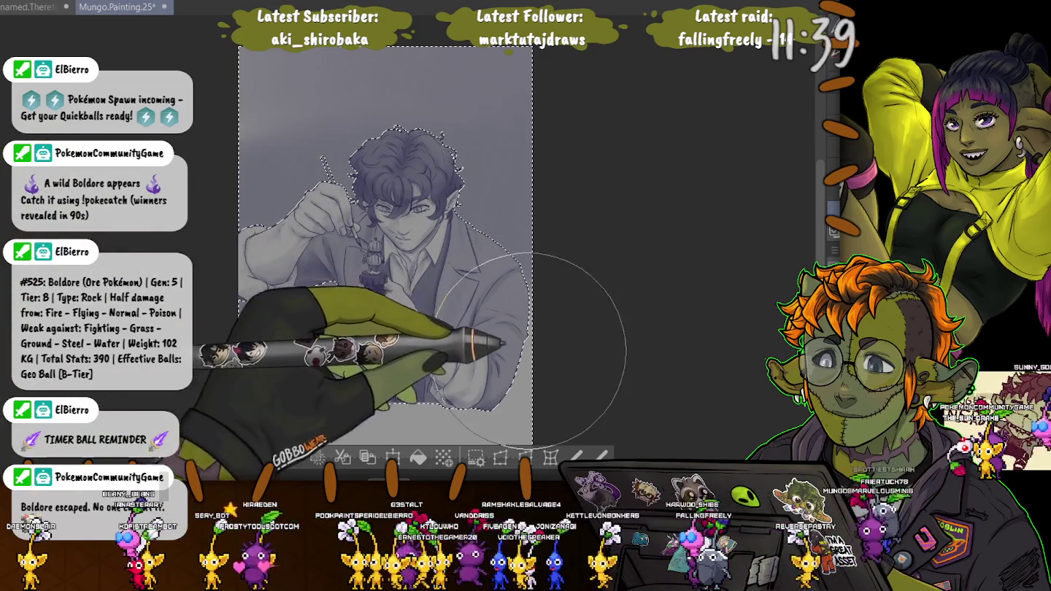
left_click_drag(188, 311, 274, 409)
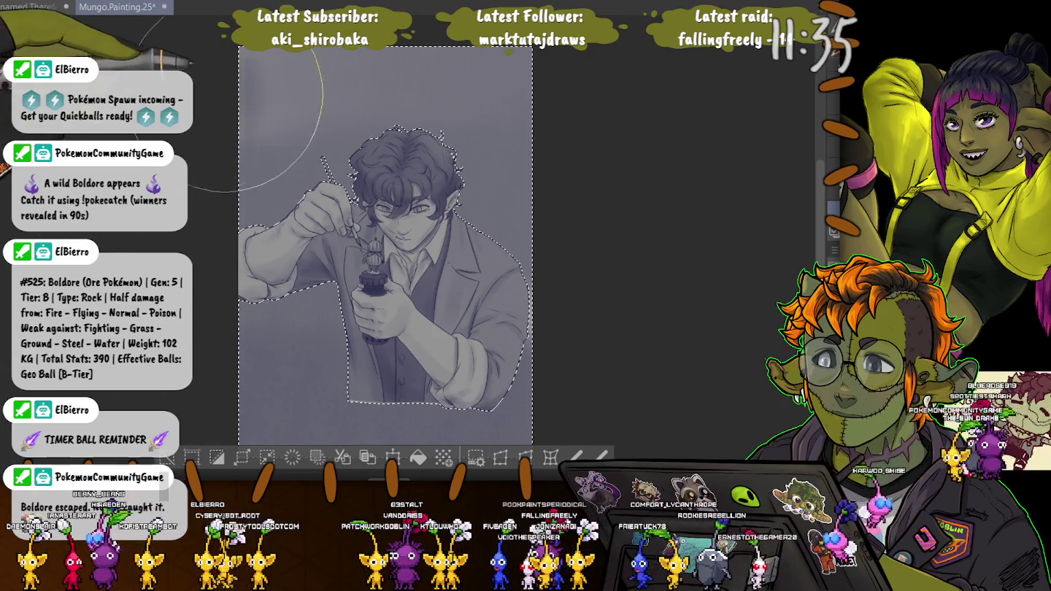
left_click_drag(504, 175, 503, 285)
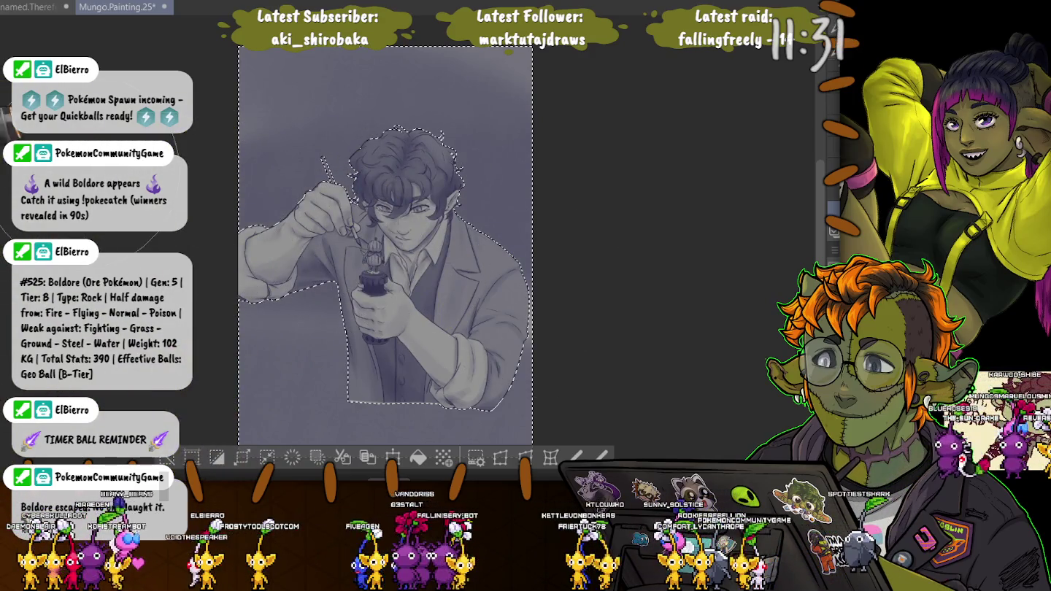
key("ctrl+z")
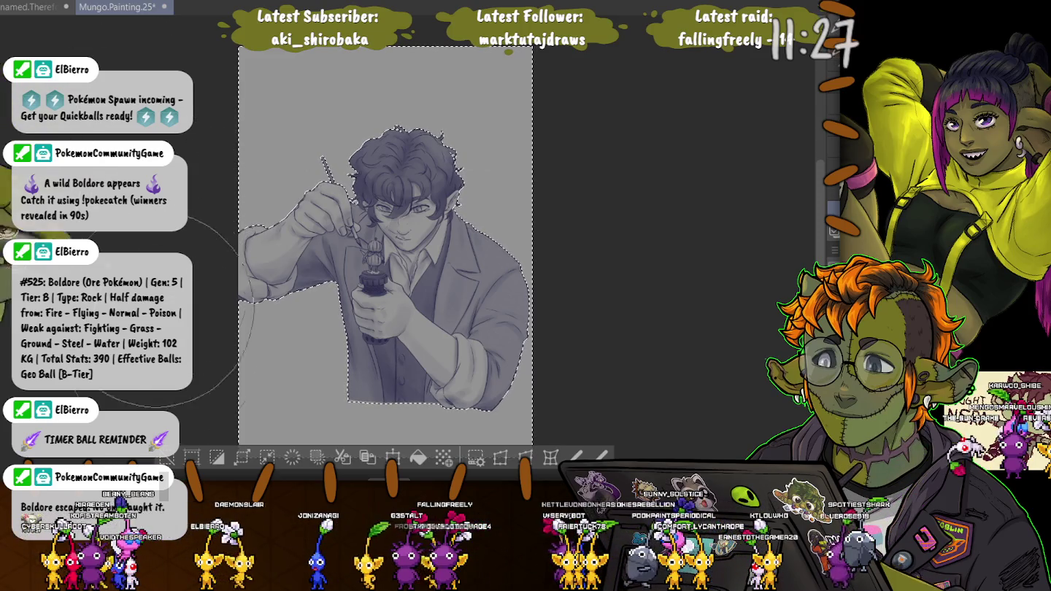
key("ctrl+d")
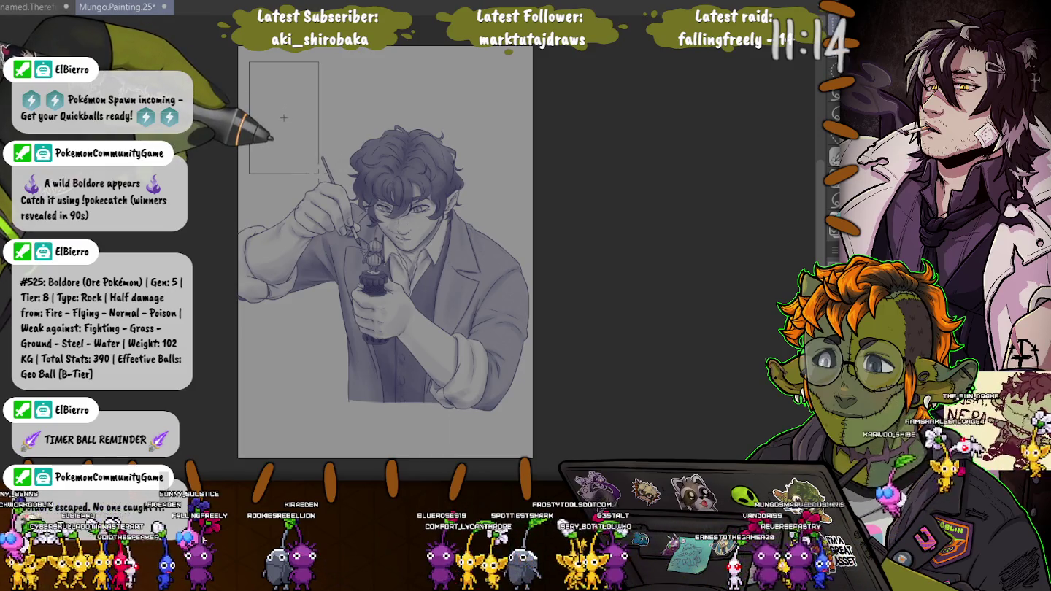
Fill a darker grey rectangle, stretch it over the canvas, and clear it from over the elf
left_click_drag(283, 118, 318, 173)
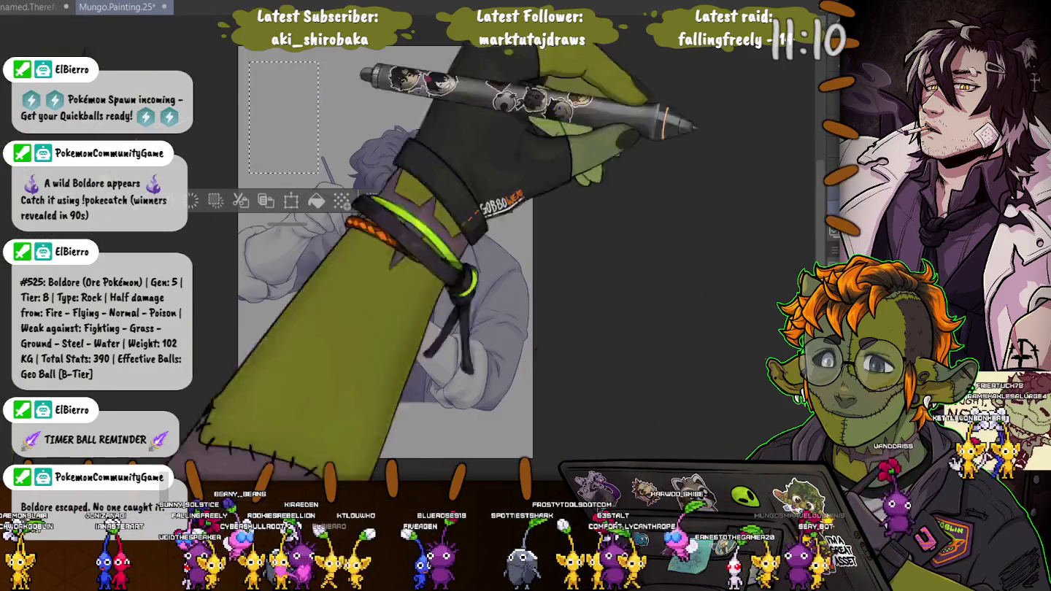
left_click_drag(273, 102, 281, 138)
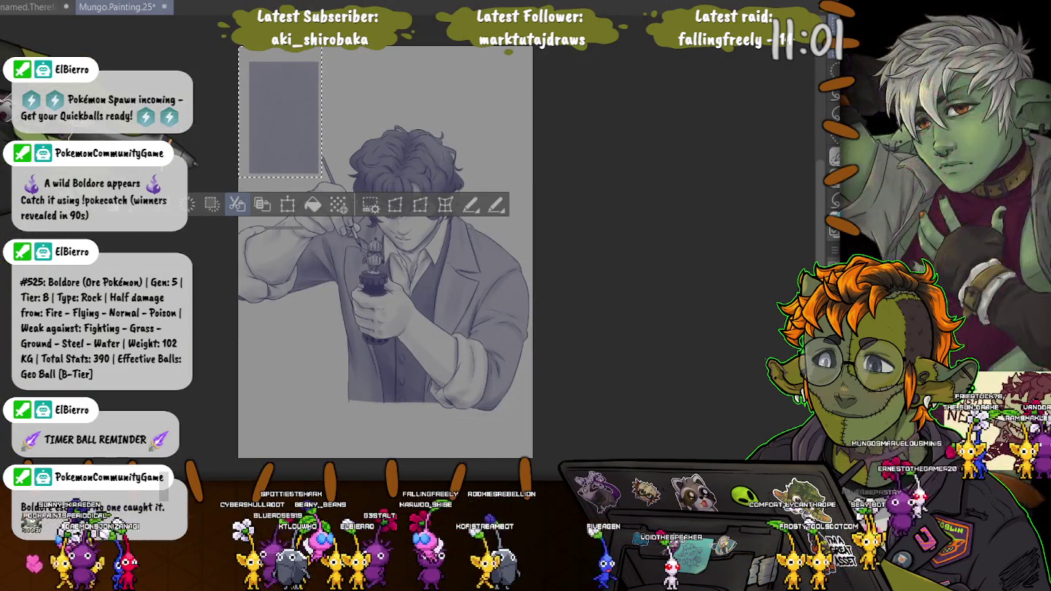
key("ctrl+t")
left_click_drag(322, 176, 530, 458)
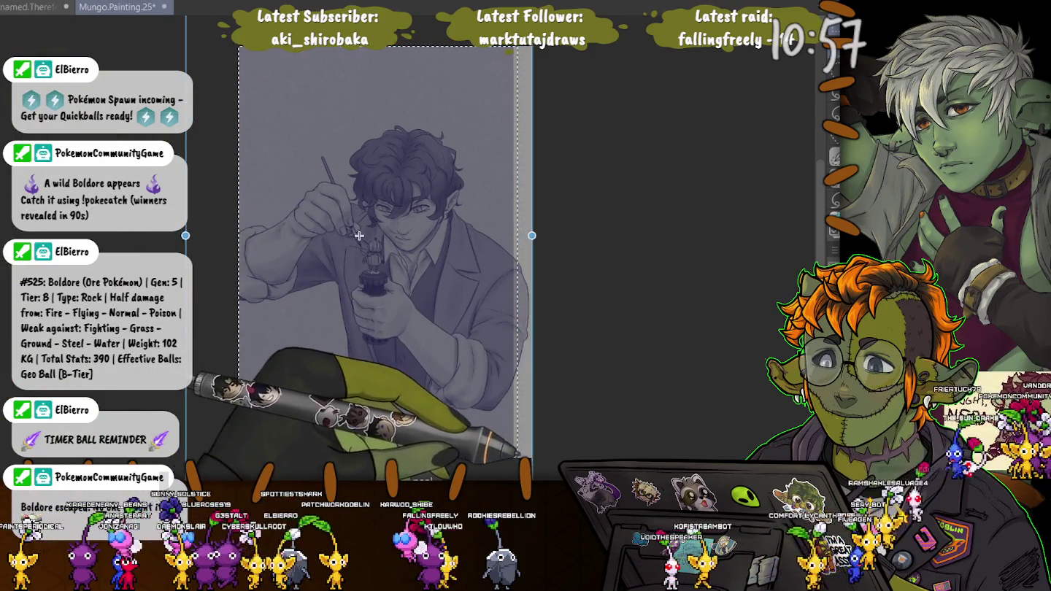
left_click_drag(358, 234, 370, 224)
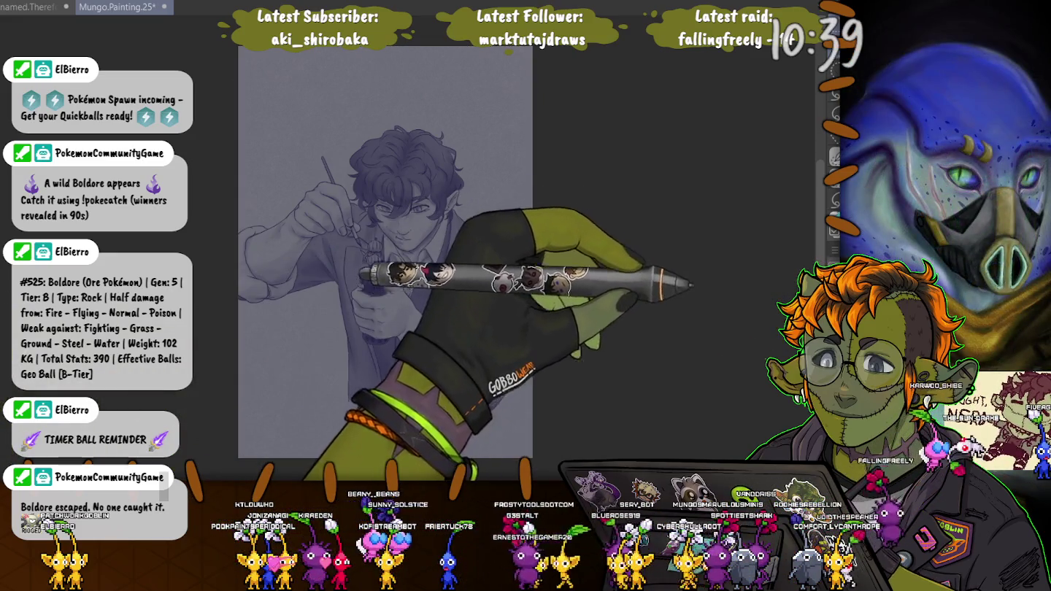
left_click_drag(325, 158, 354, 201)
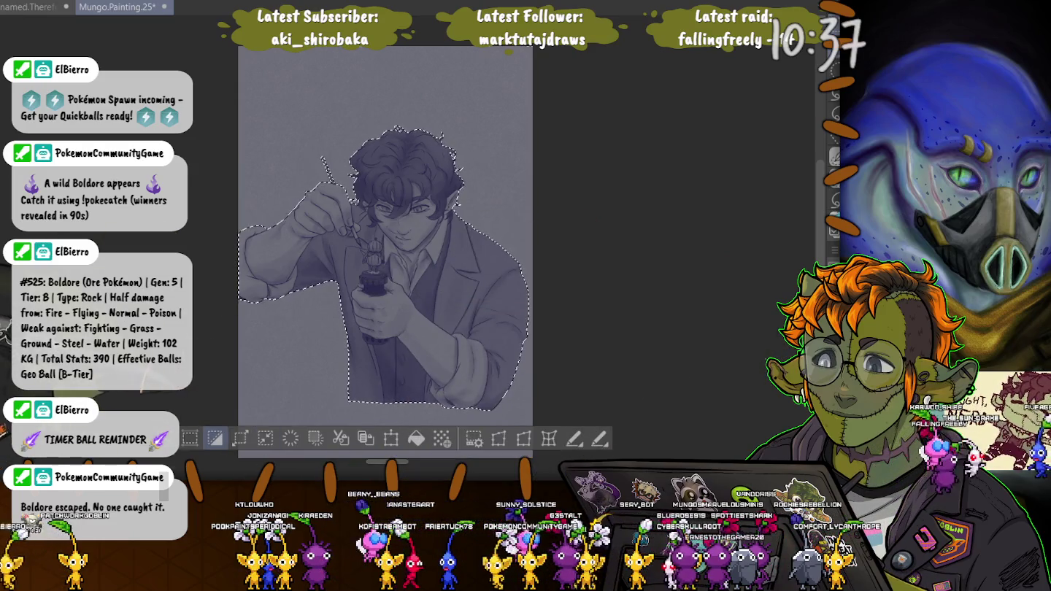
key("ctrl+d")
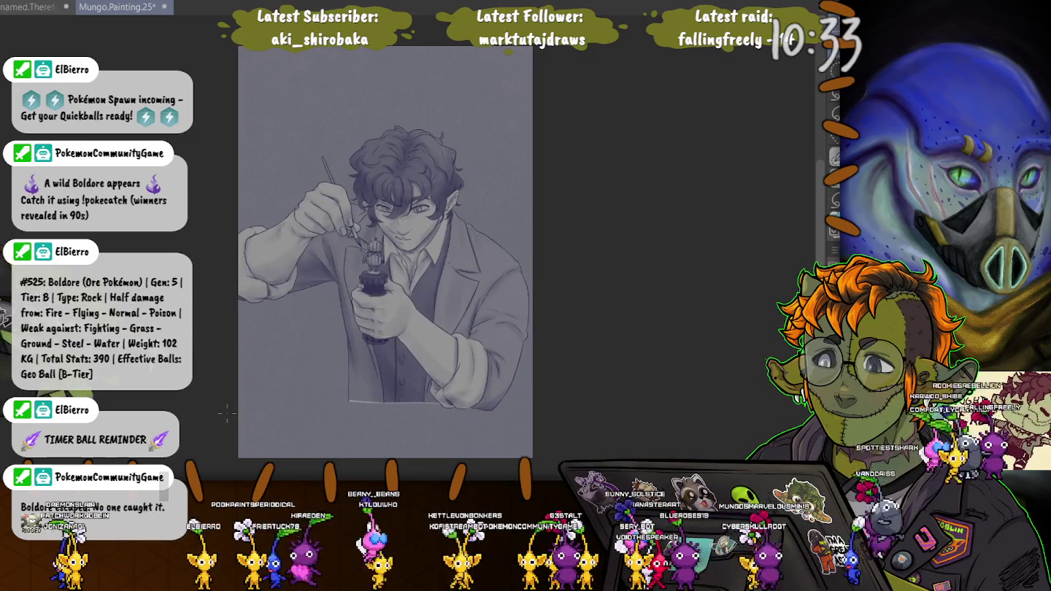
Zoom in, shrink the brush, paint a light edge along the coat hem and erase the excess
scroll(277, 424, "up", 2)
scroll(307, 421, "up", 3)
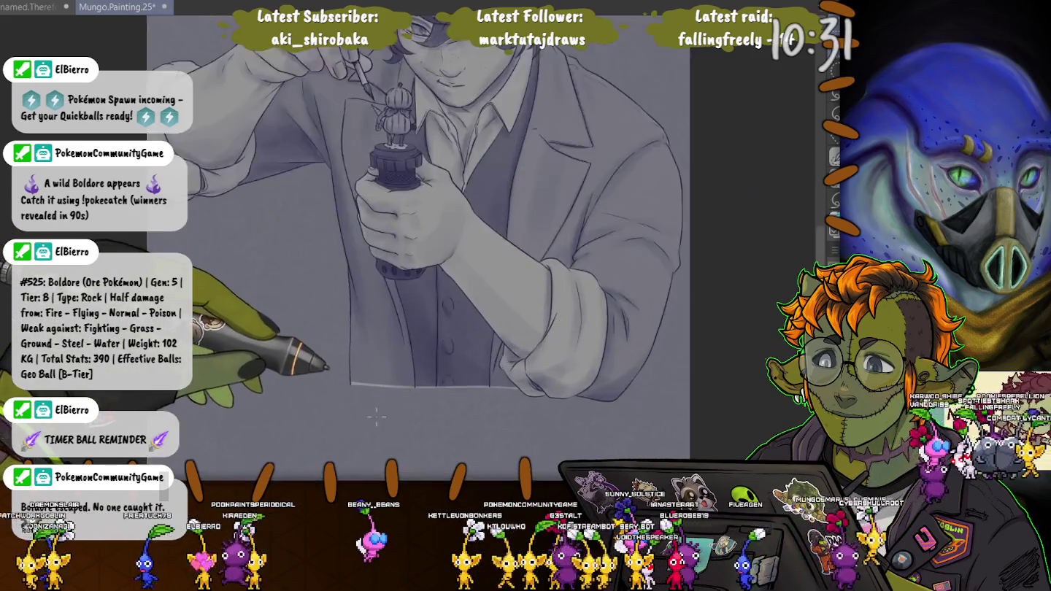
scroll(343, 419, "up", 3)
scroll(372, 417, "up", 2)
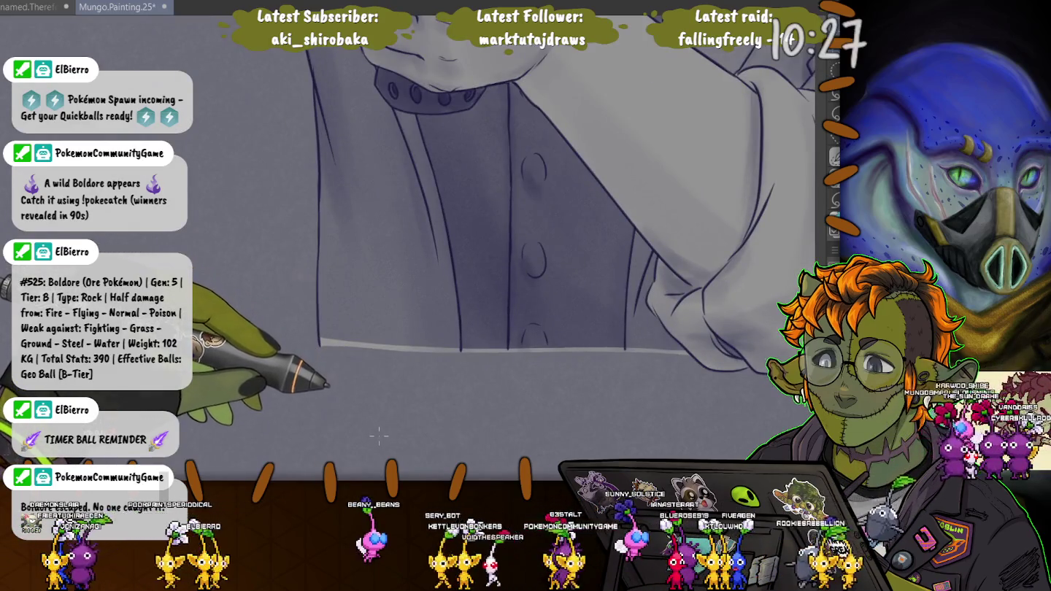
key("ctrl+z")
key("ctrl+z")
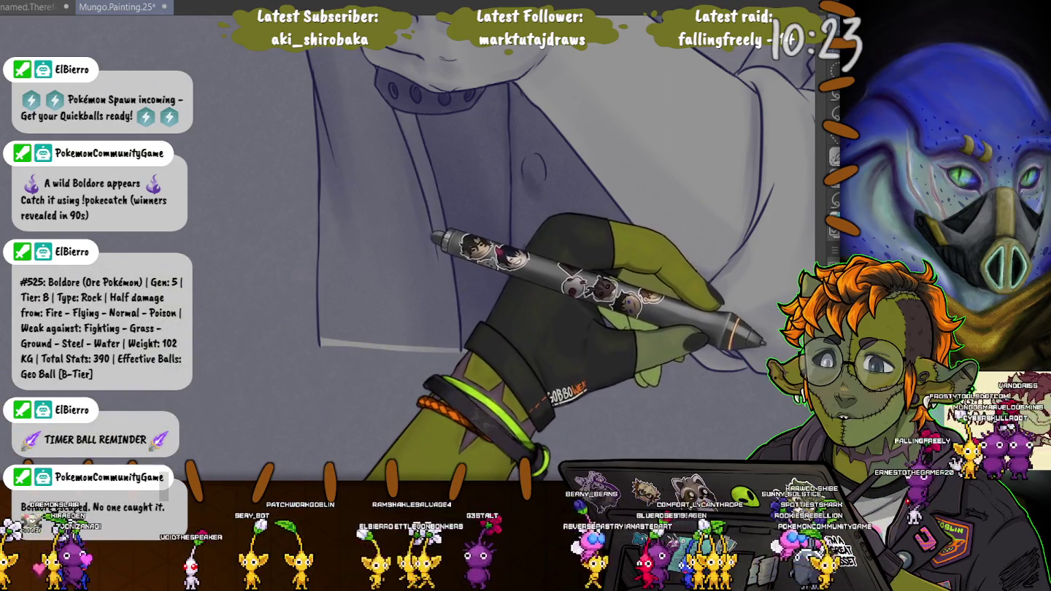
key("ctrl+y")
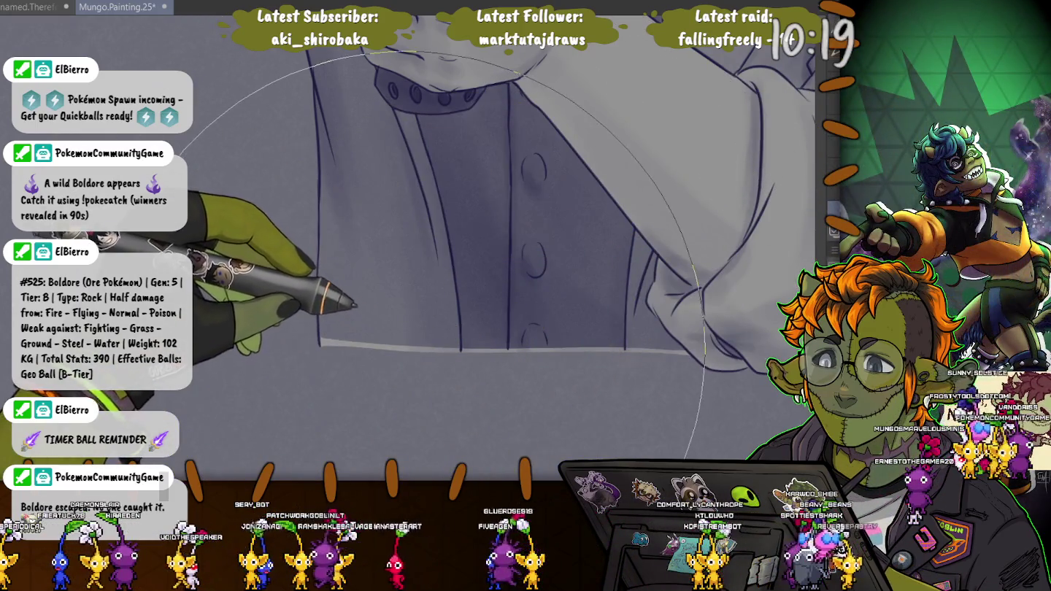
left_click_drag(420, 332, 394, 354)
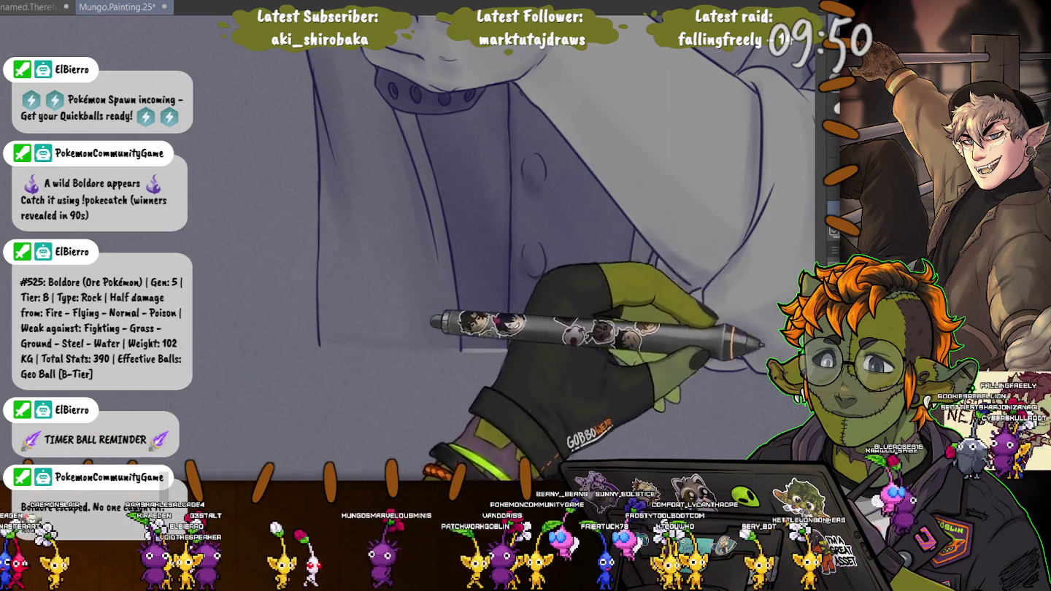
left_click_drag(624, 349, 475, 346)
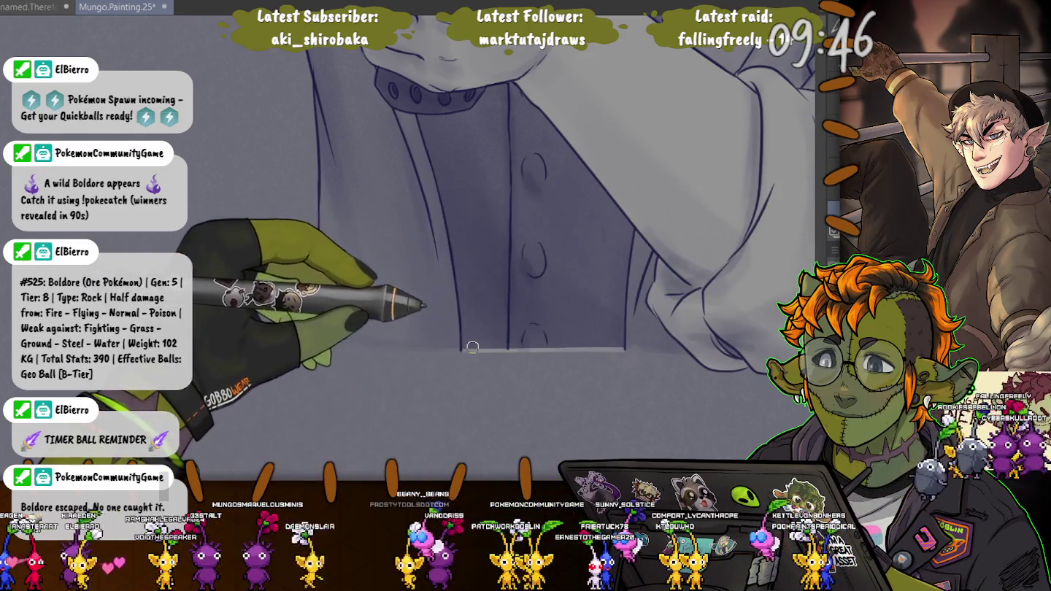
left_click_drag(491, 349, 578, 350)
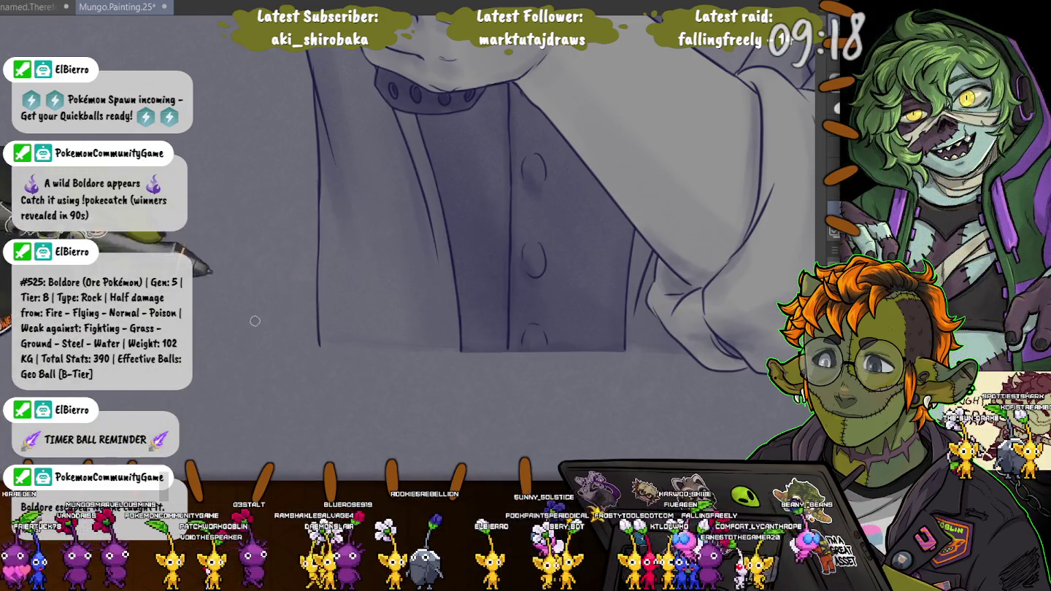
key("ctrl+minus")
key("ctrl+minus")
key("ctrl+minus")
key("ctrl+minus")
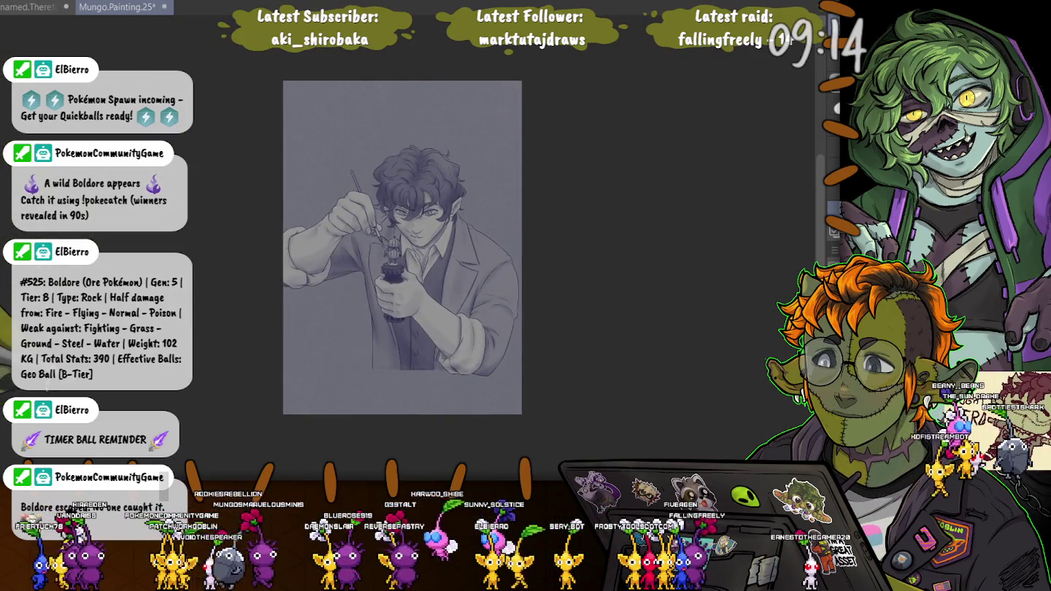
Crop the canvas to a square framing the elf and his pumpkin figurine
key("ctrl+t")
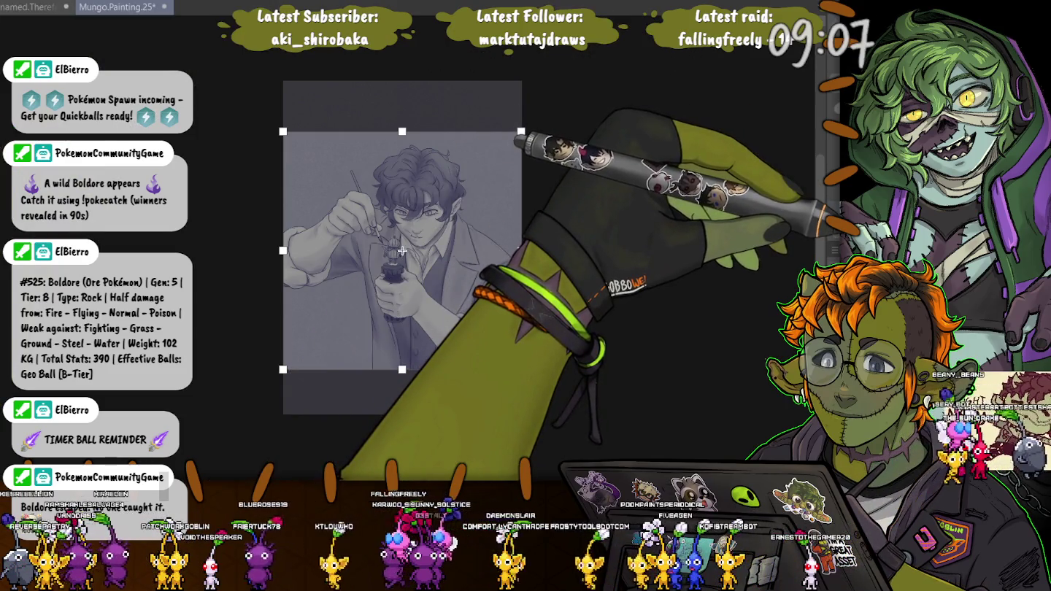
key("Return")
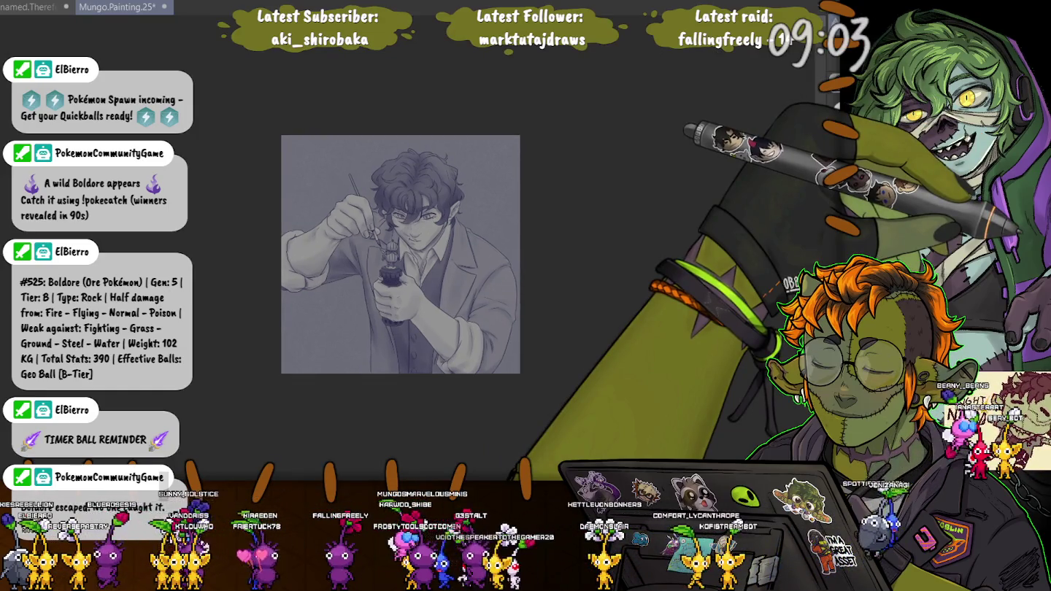
scroll(245, 220, "up", 2)
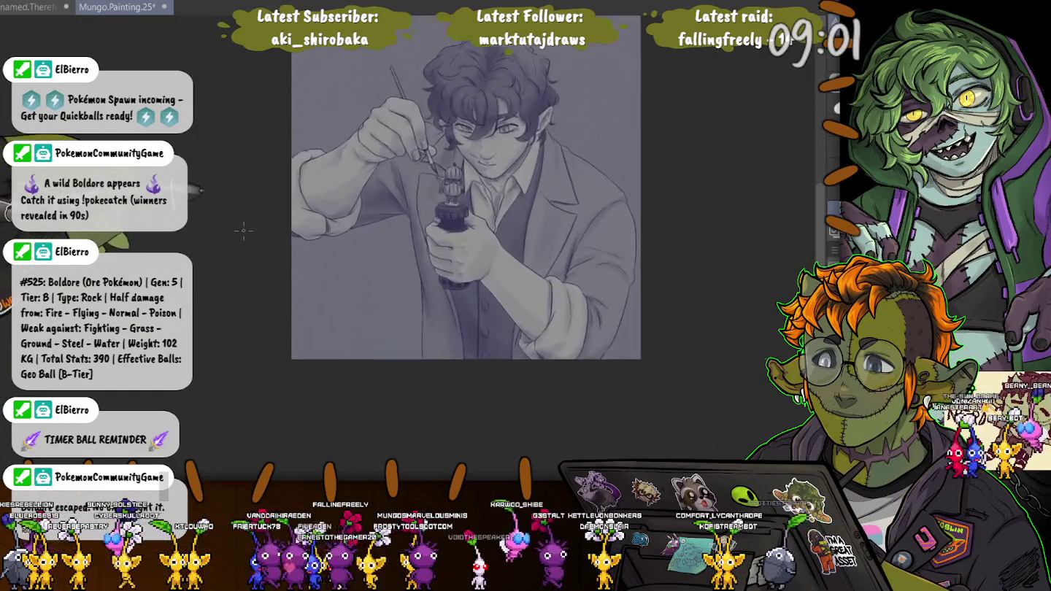
scroll(233, 218, "up", 2)
scroll(215, 213, "up", 2)
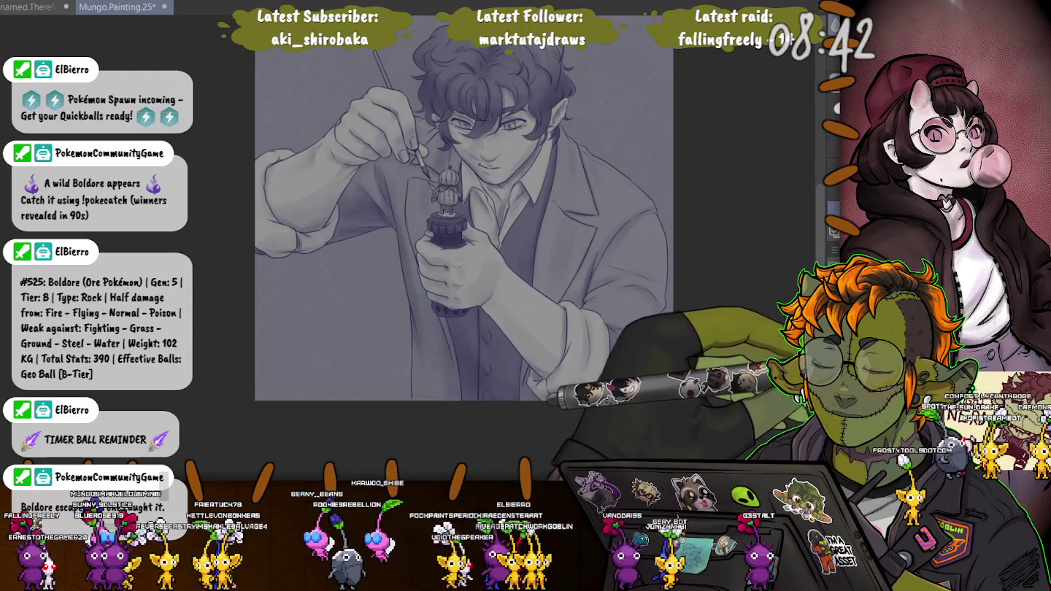
key("ctrl+0")
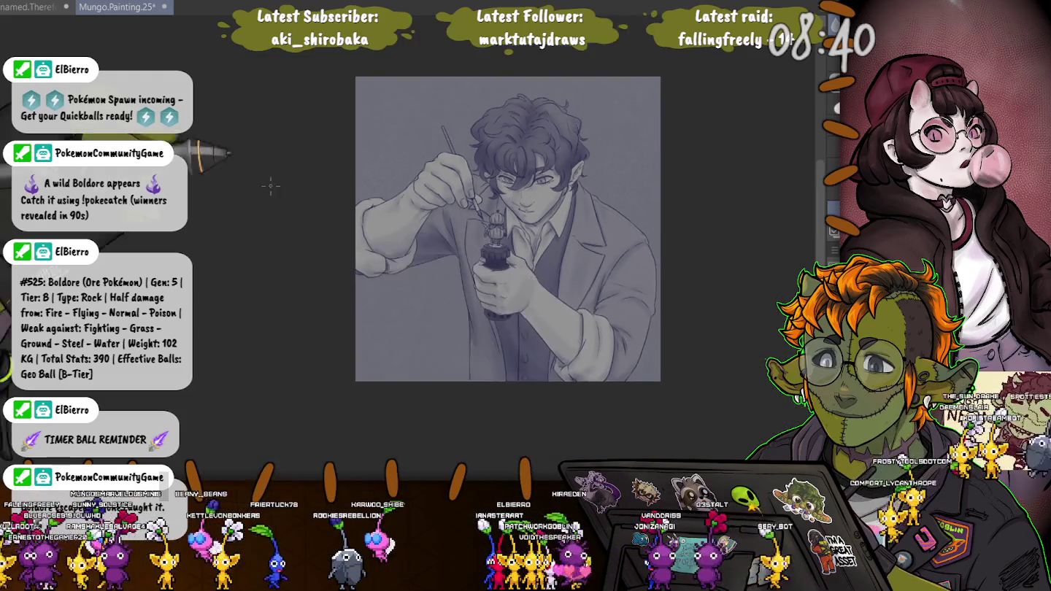
key("ctrl+minus")
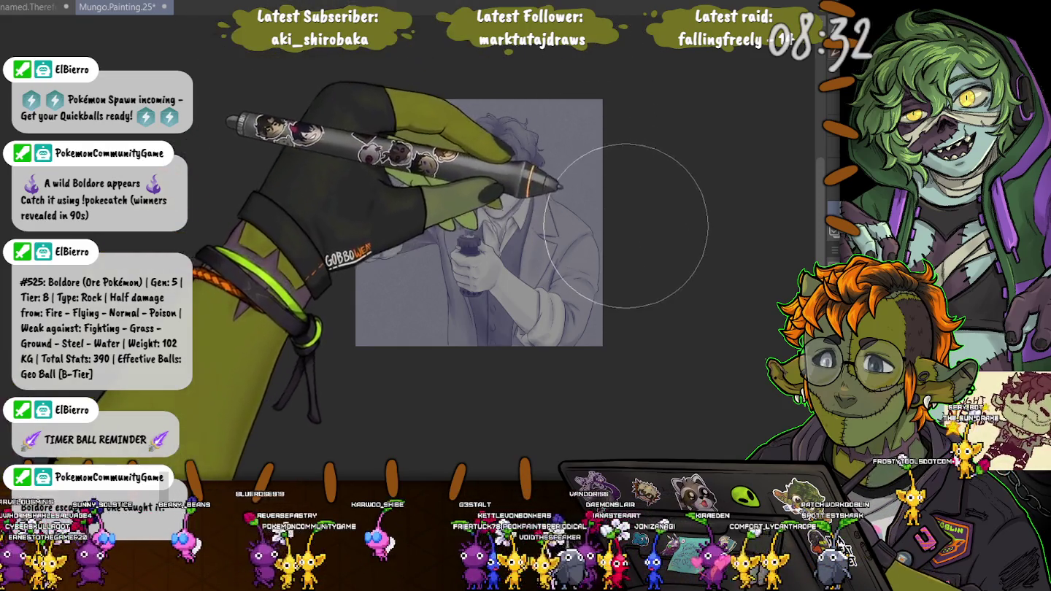
left_click_drag(591, 121, 584, 142)
key("ctrl+z")
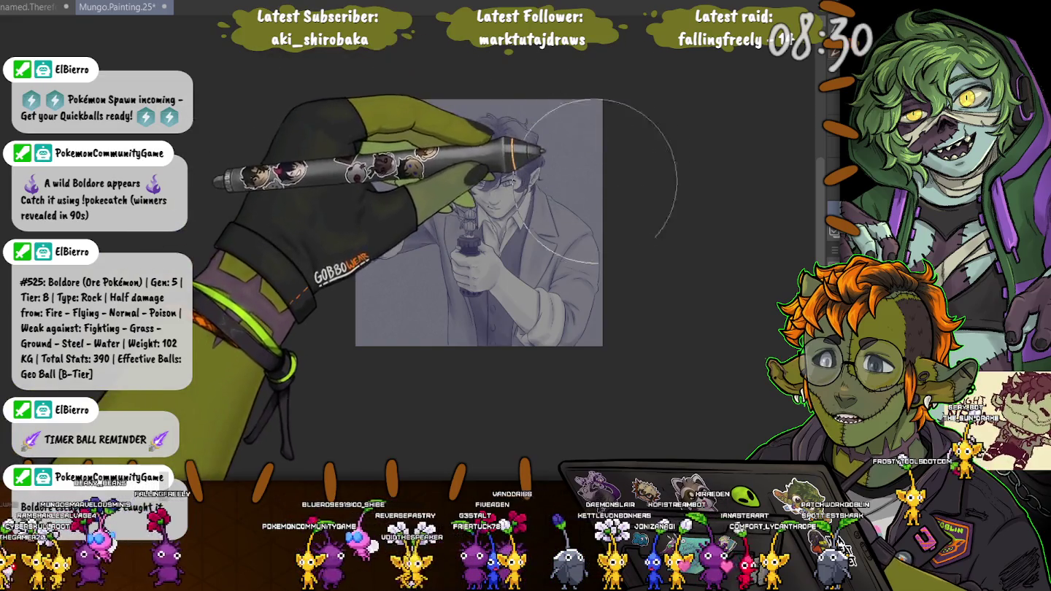
key("bracketleft")
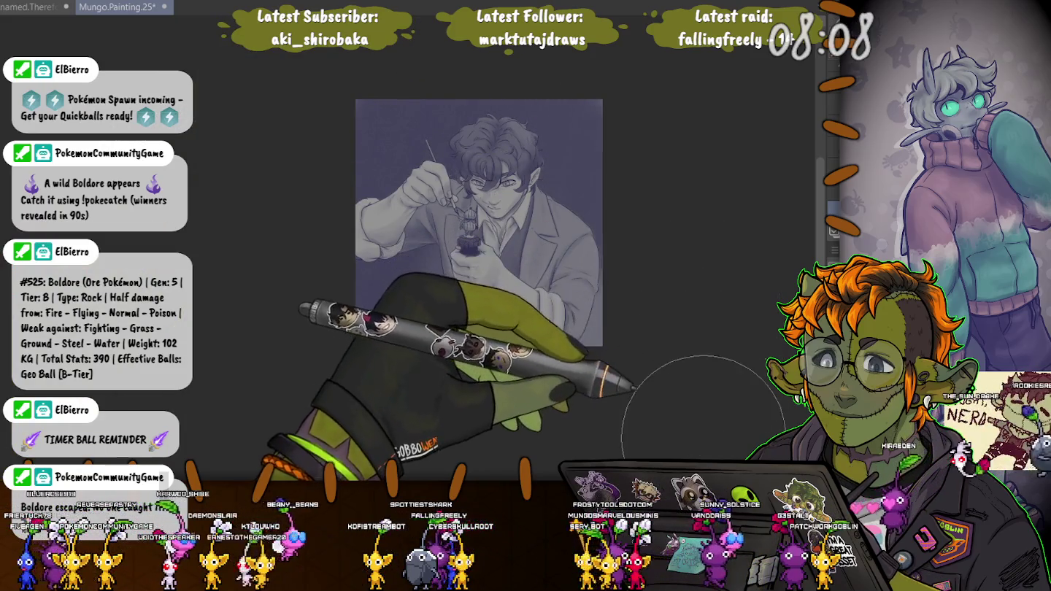
Undo the bluish tint and dark vignette, then show the brush and layer palettes again
key("ctrl+z")
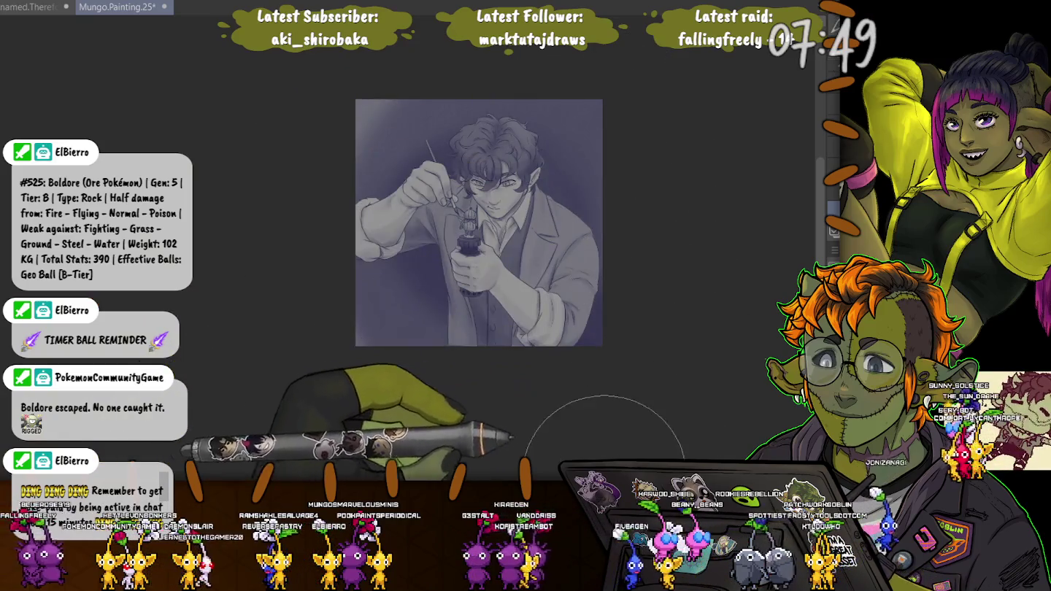
key("ctrl+z")
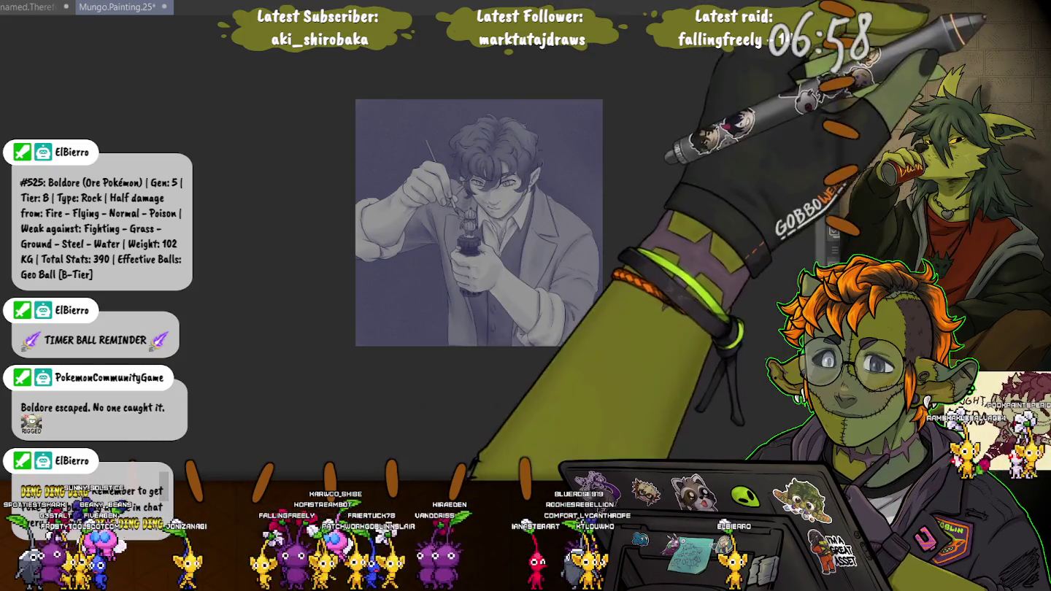
key("Tab")
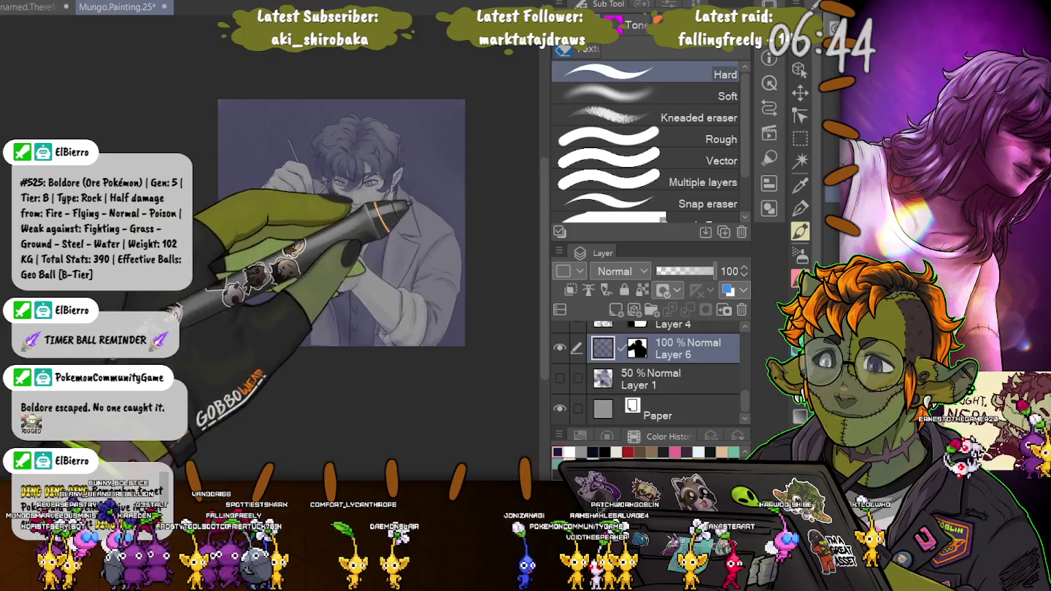
Drop a star-tile pattern from the Material palette onto the canvas and scale it up coarser
left_click_drag(730, 329, 347, 262)
key("Tab")
left_click_drag(468, 245, 365, 142)
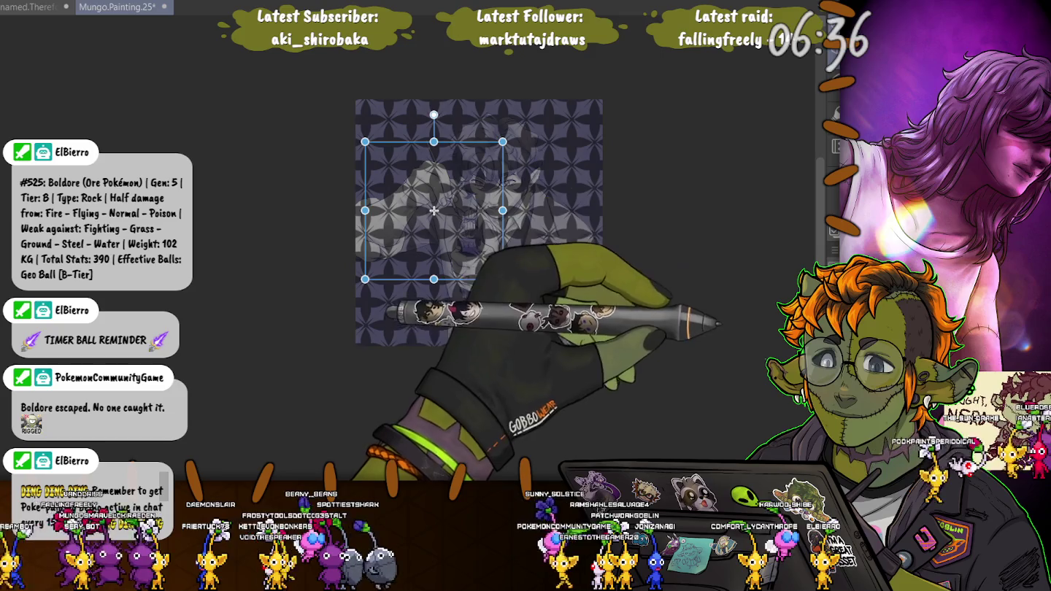
key("Return")
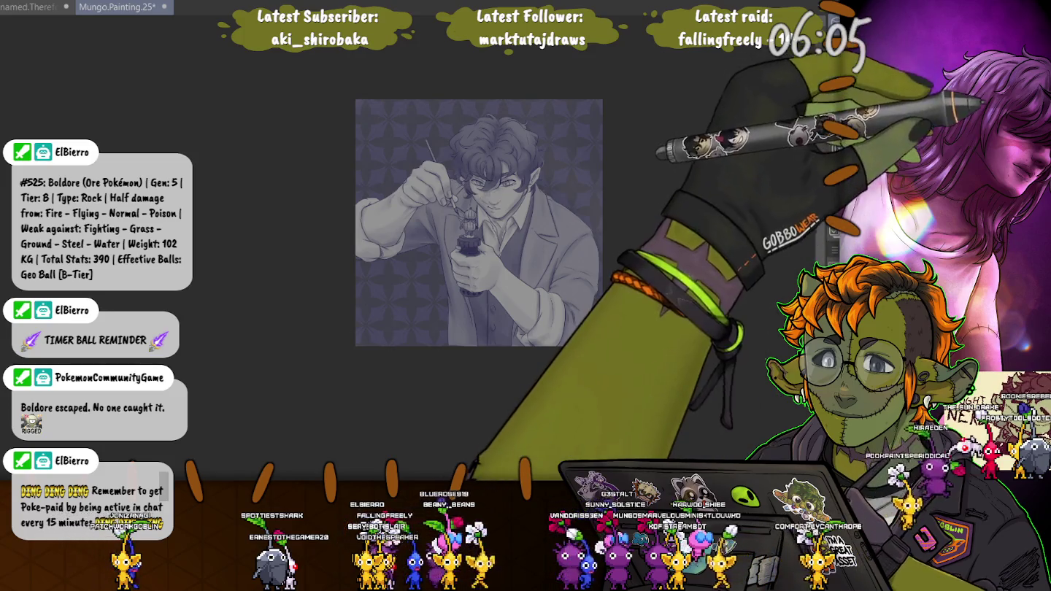
Select the canvas, fill the background behind the figure with the pattern, then deselect
left_click_drag(409, 84, 643, 137)
key("ctrl+a")
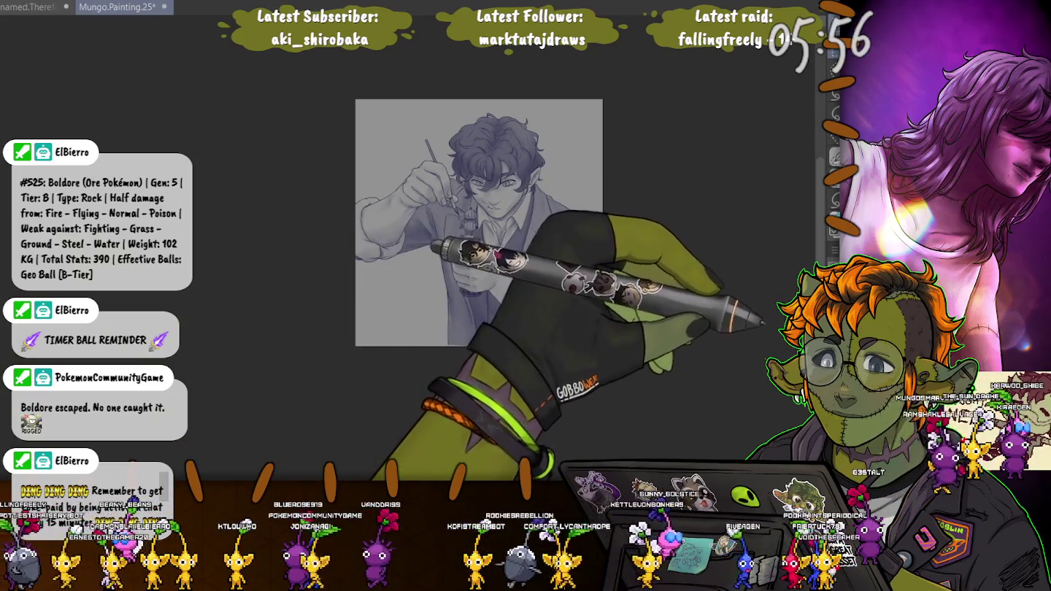
key("shift+BackSpace")
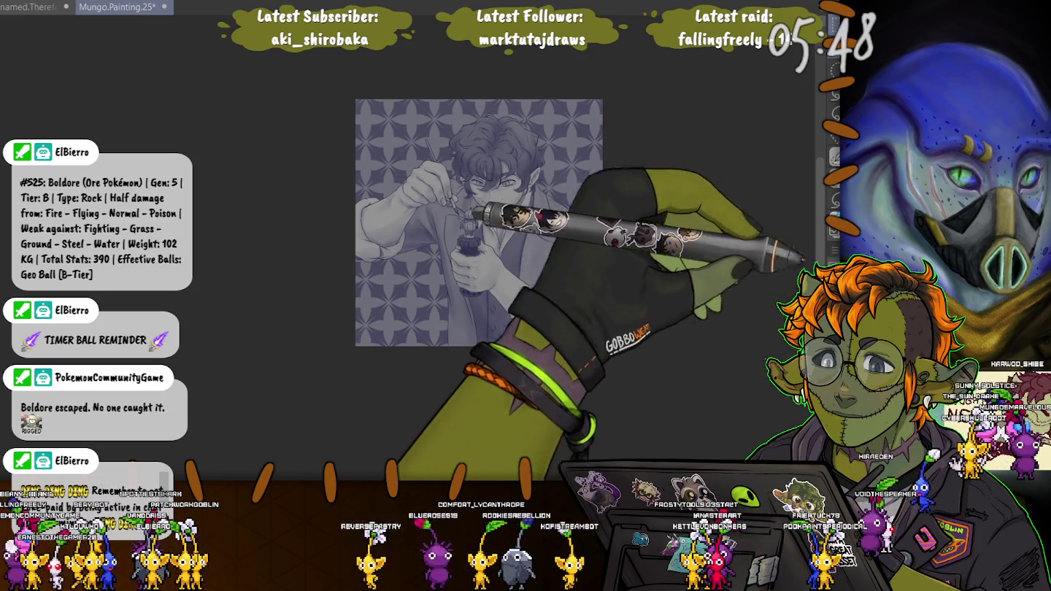
key("ctrl+a")
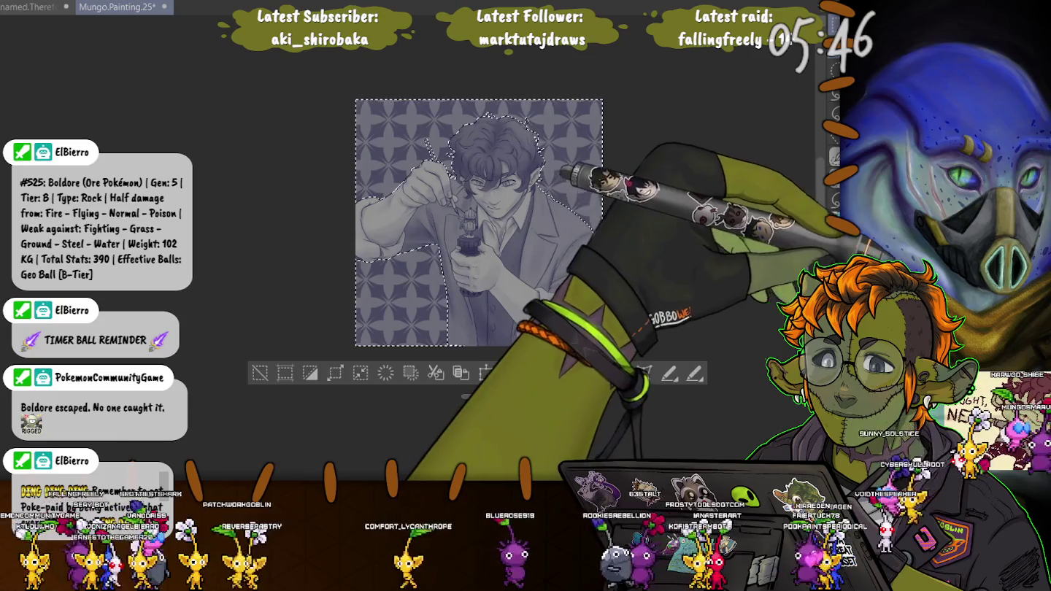
key("ctrl+d")
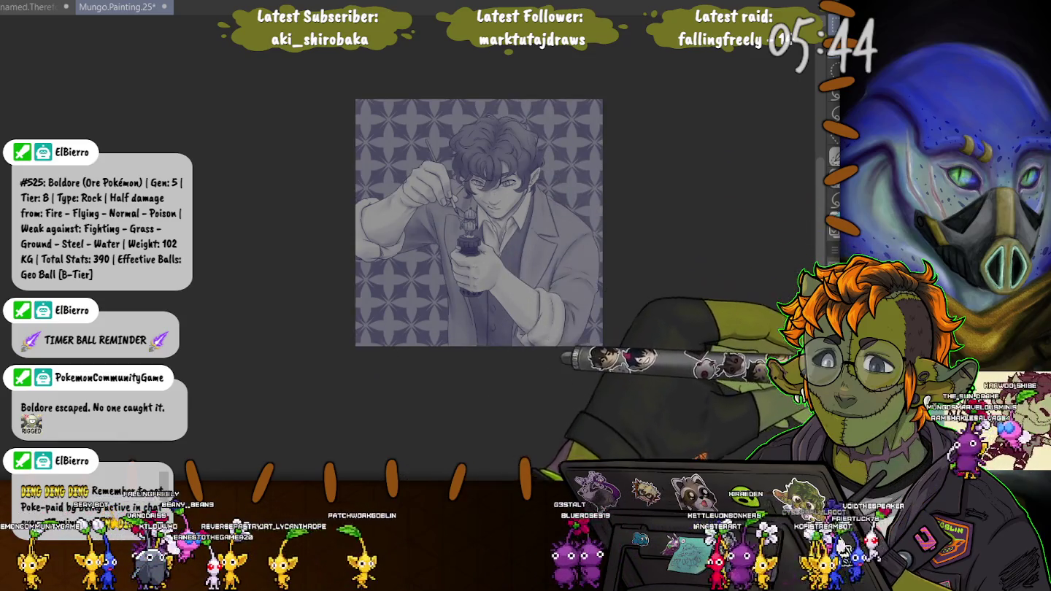
Compare brighter and darker versions of the star pattern, settling on the toned-down one
key("ctrl+z")
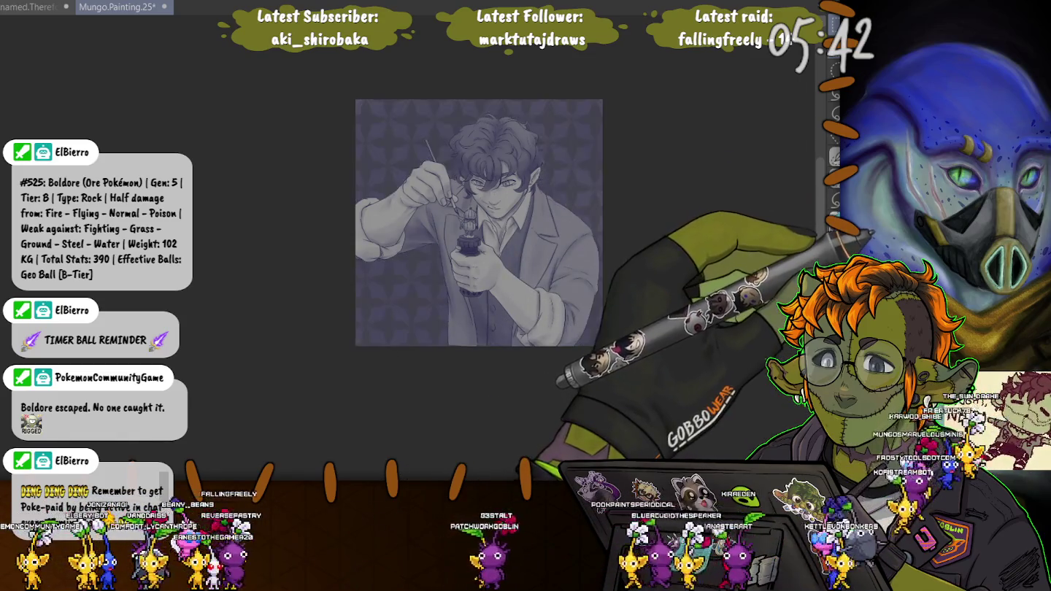
key("ctrl+y")
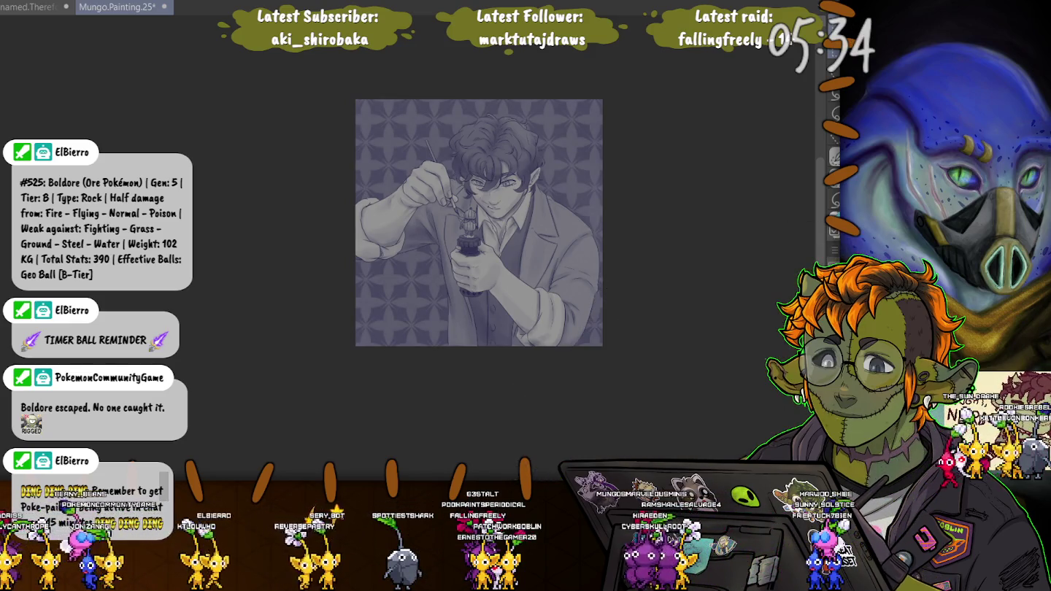
key("ctrl+y")
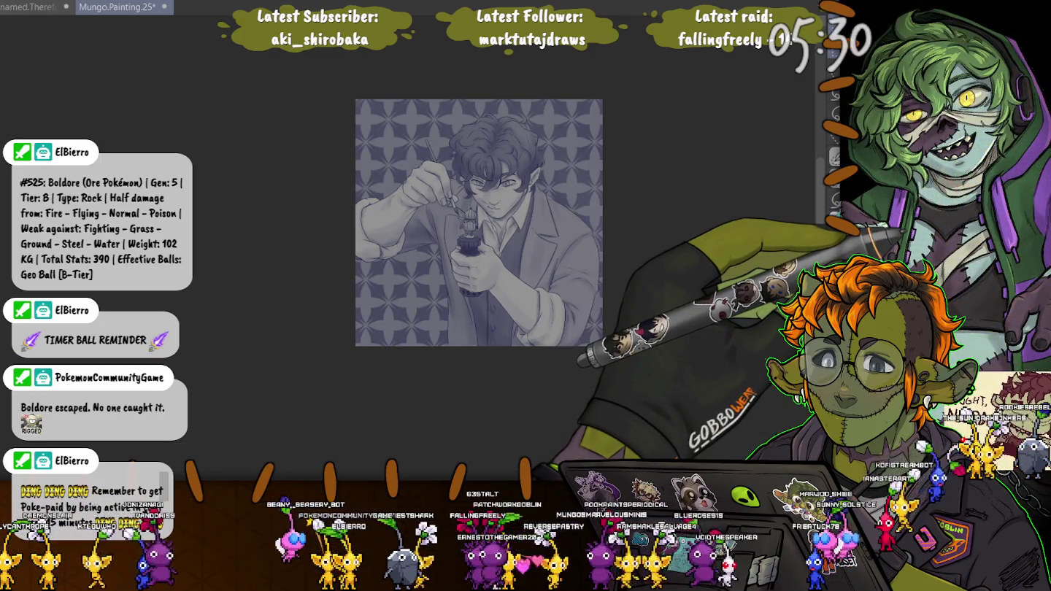
key("ctrl+z")
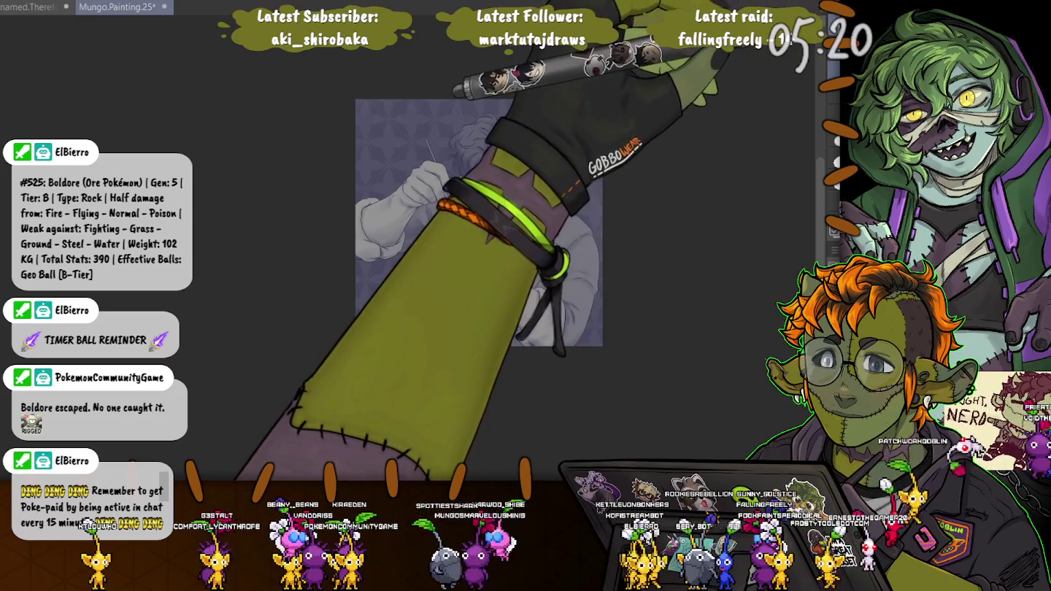
scroll(575, 95, "up", 2)
scroll(575, 95, "up", 2)
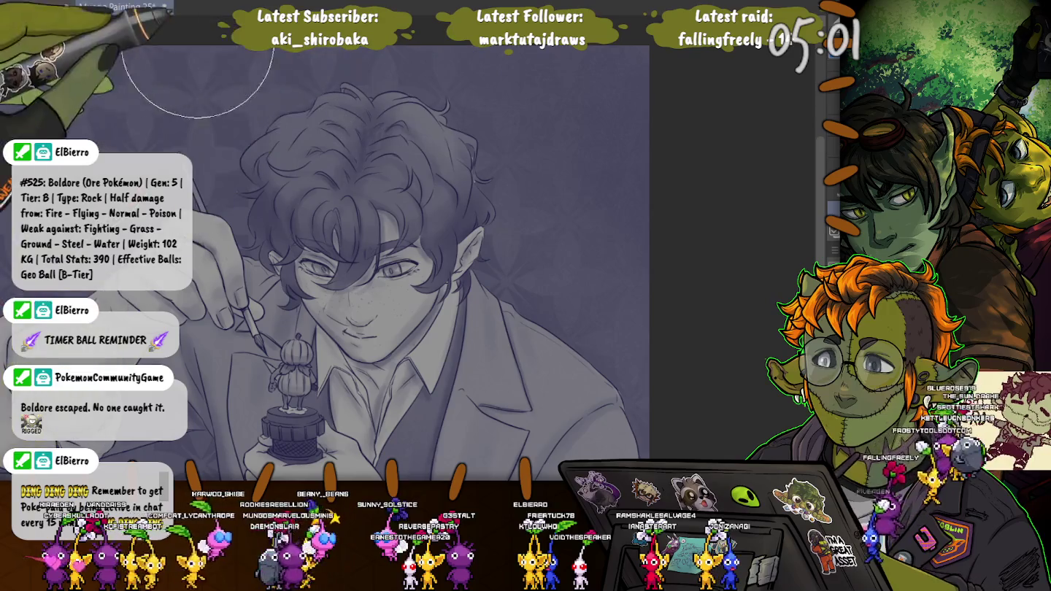
left_click_drag(116, 80, 321, 109)
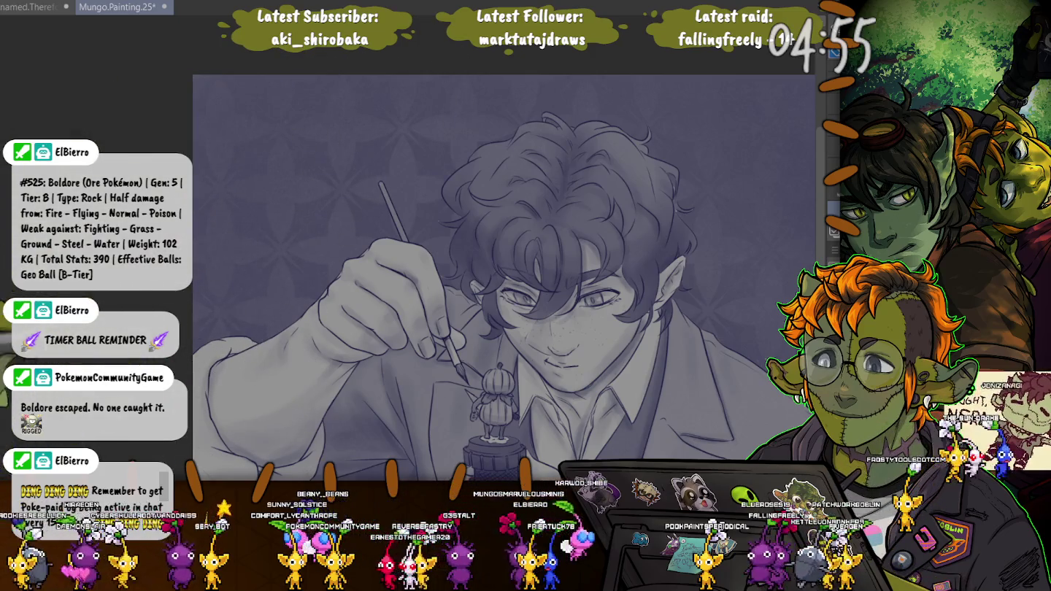
scroll(215, 87, "down", 1)
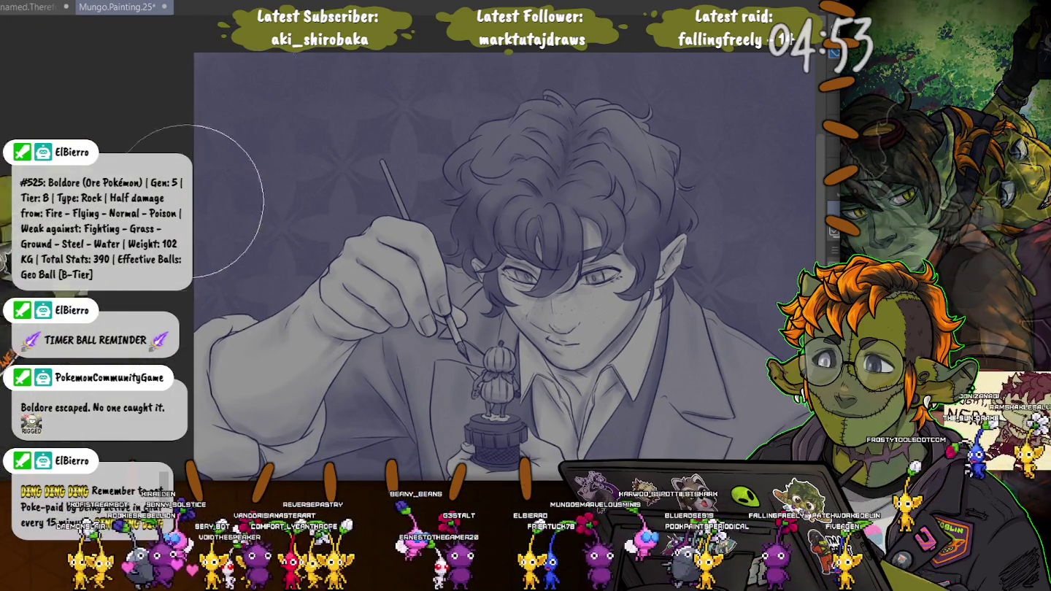
scroll(193, 122, "down", 5)
scroll(248, 207, "down", 2)
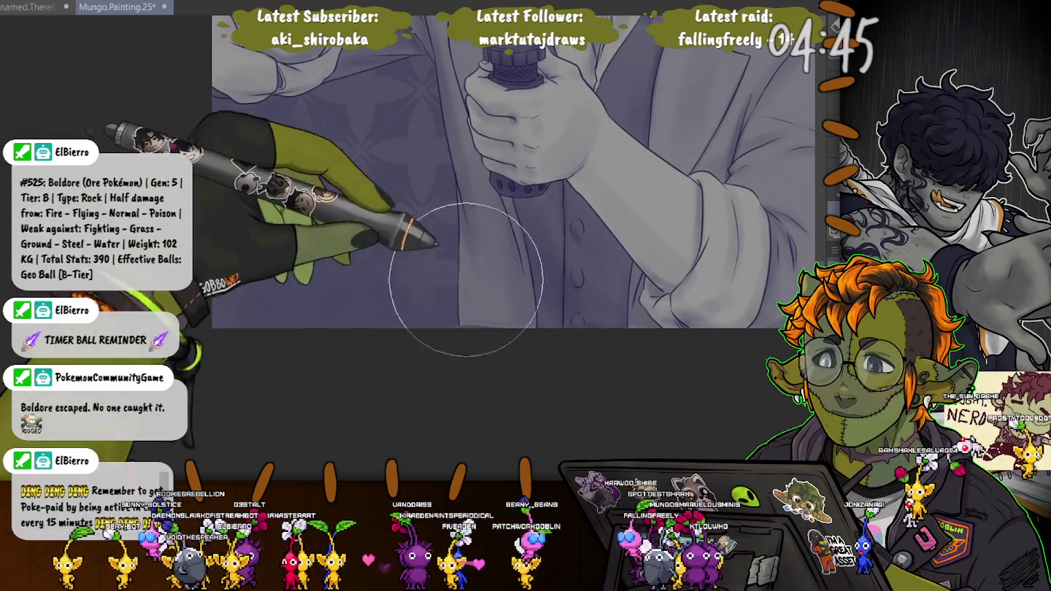
left_click_drag(467, 280, 292, 399)
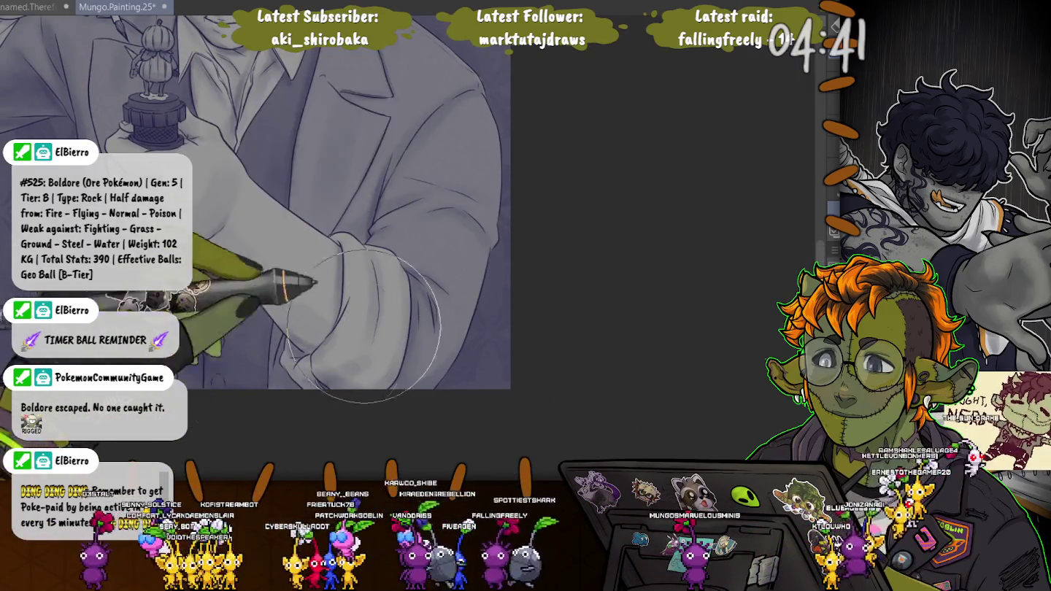
scroll(230, 332, "down", 5)
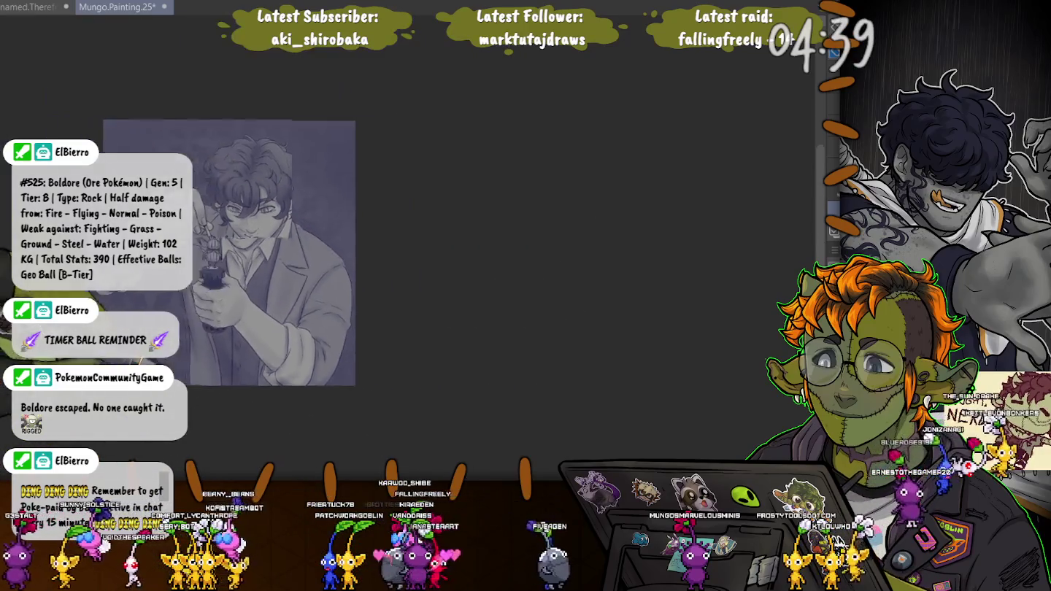
Zoom in on the lower-right sleeve and draw a G after 'Pw' in the signature
left_click_drag(219, 350, 445, 305)
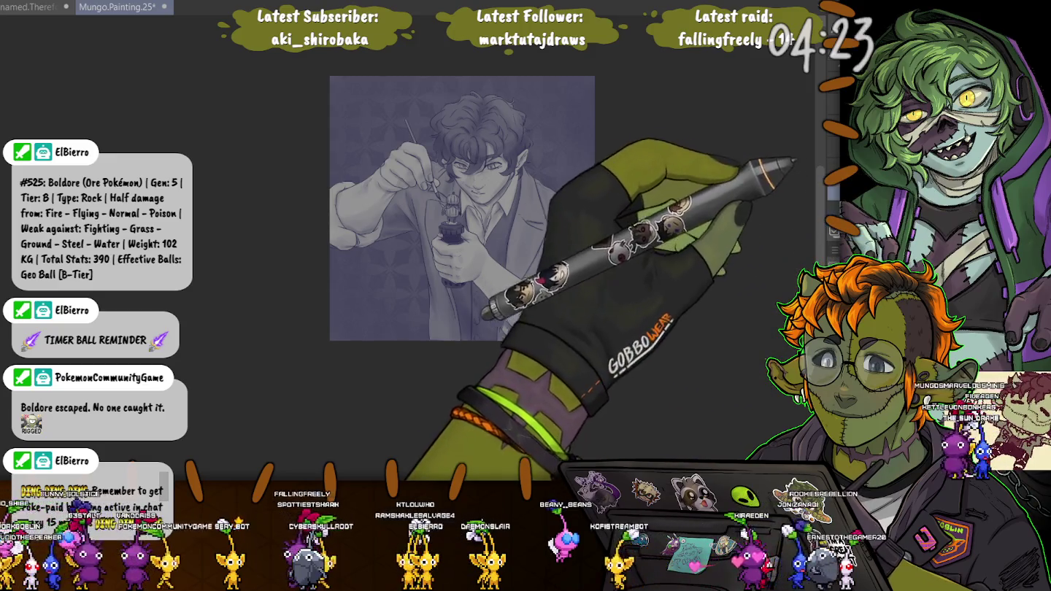
scroll(375, 332, "up", 2)
scroll(394, 358, "up", 2)
scroll(410, 382, "up", 2)
scroll(410, 382, "up", 1)
left_click_drag(419, 421, 358, 432)
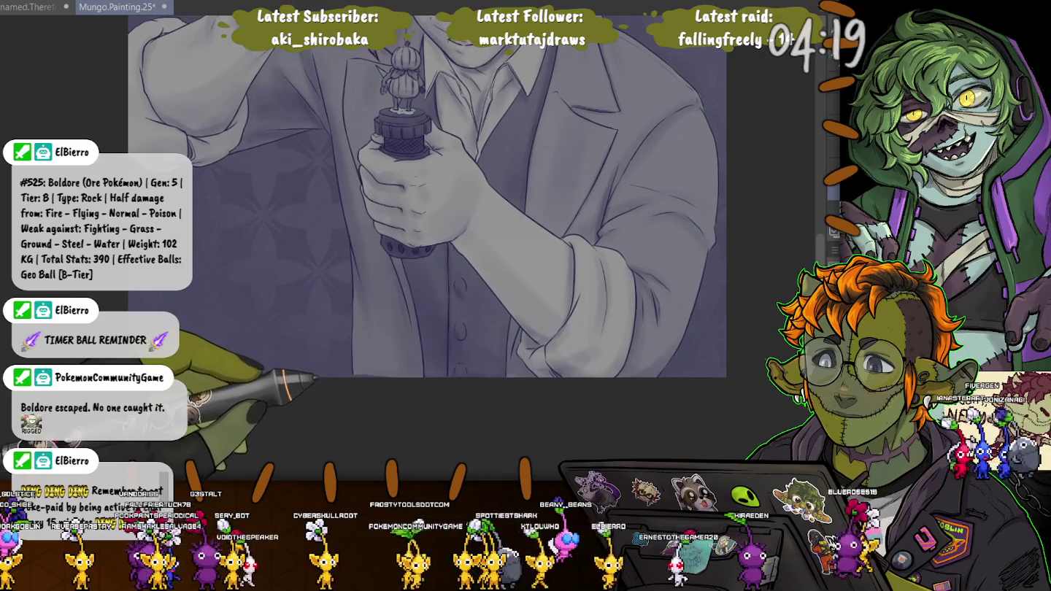
scroll(699, 362, "up", 3)
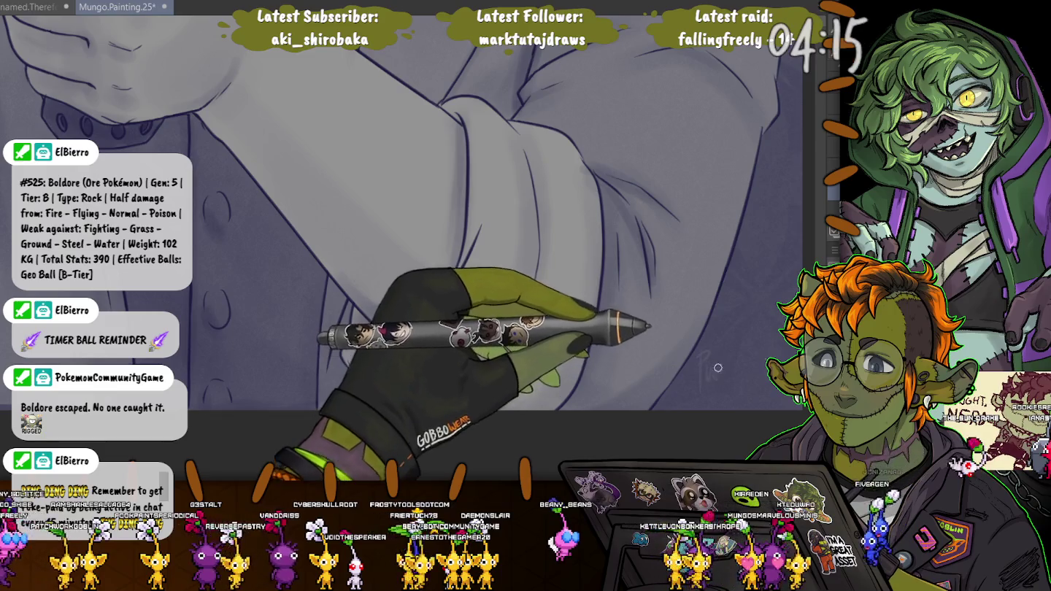
left_click_drag(722, 360, 727, 368)
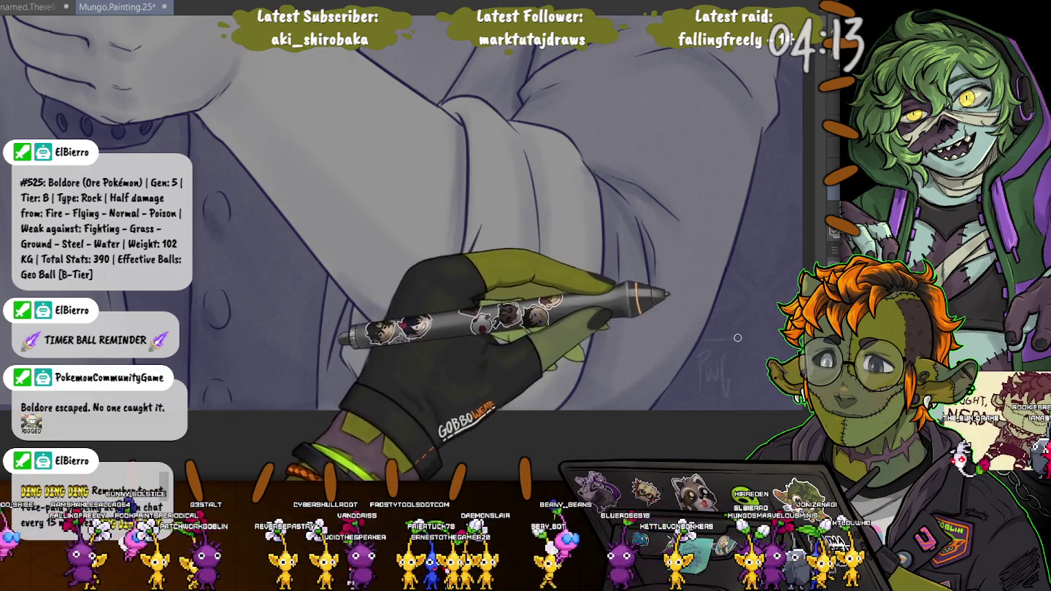
Adjust the zoom and select a small oval area near the canvas bottom
scroll(351, 390, "down", 3)
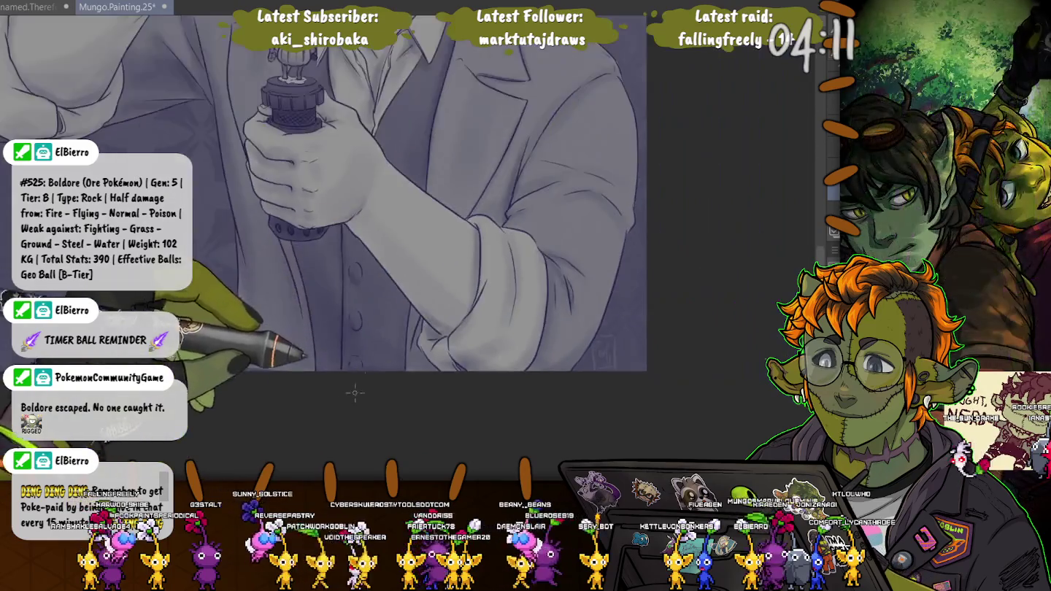
scroll(364, 439, "up", 3)
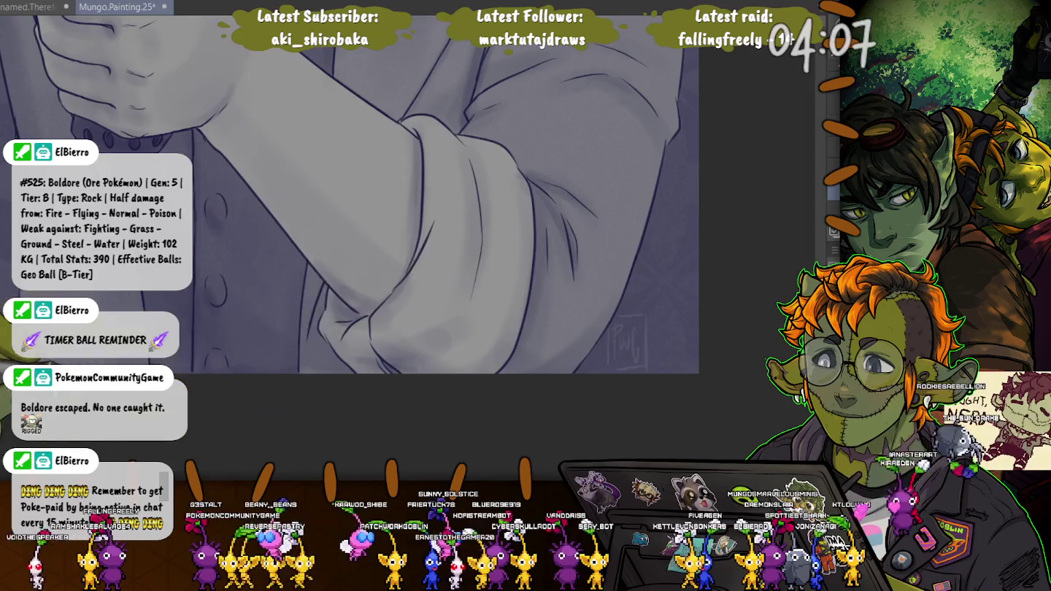
scroll(607, 338, "up", 3)
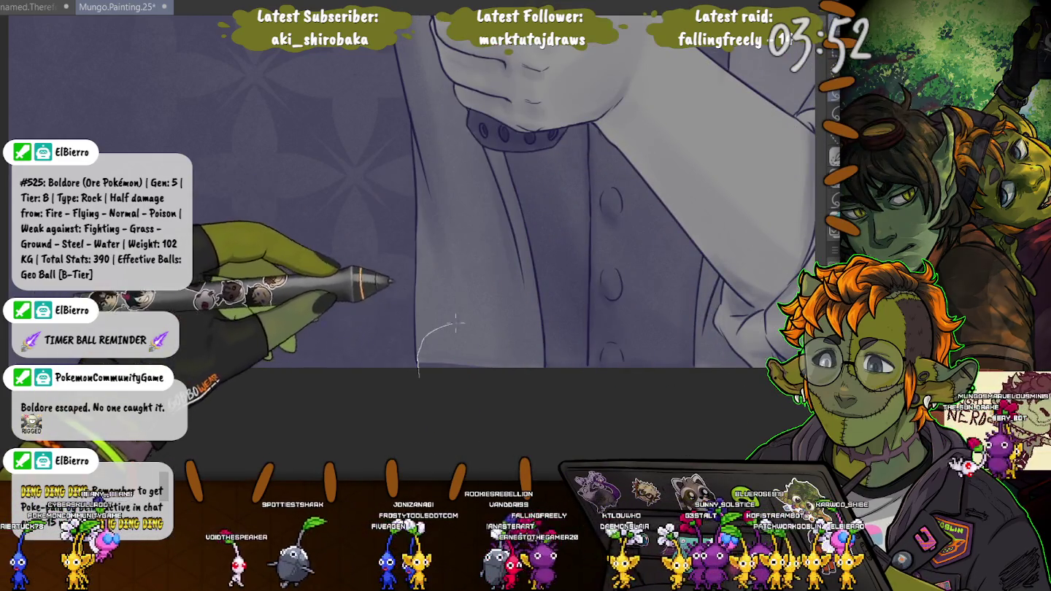
left_click_drag(419, 377, 544, 319)
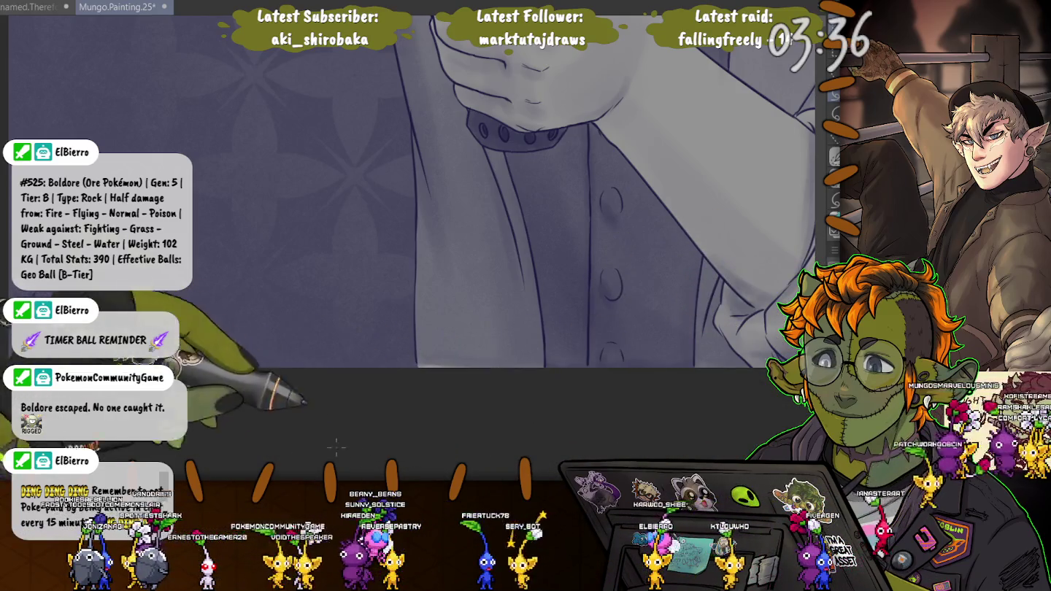
key("ctrl+d")
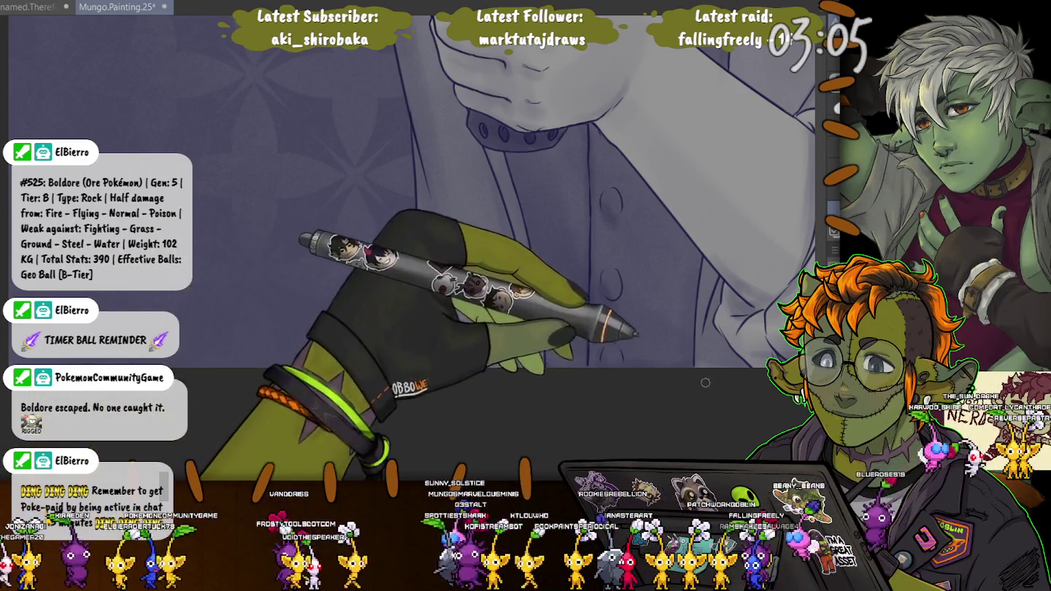
scroll(486, 423, "down", 5)
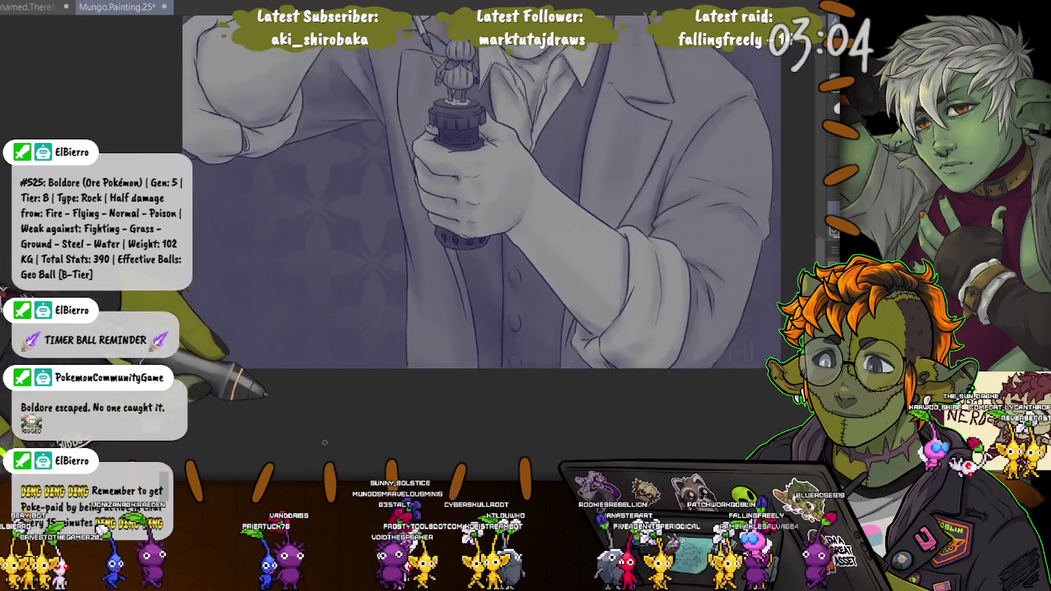
Save the painting, then select the elf figure, give it a white outline, and deselect
scroll(486, 422, "up", 1)
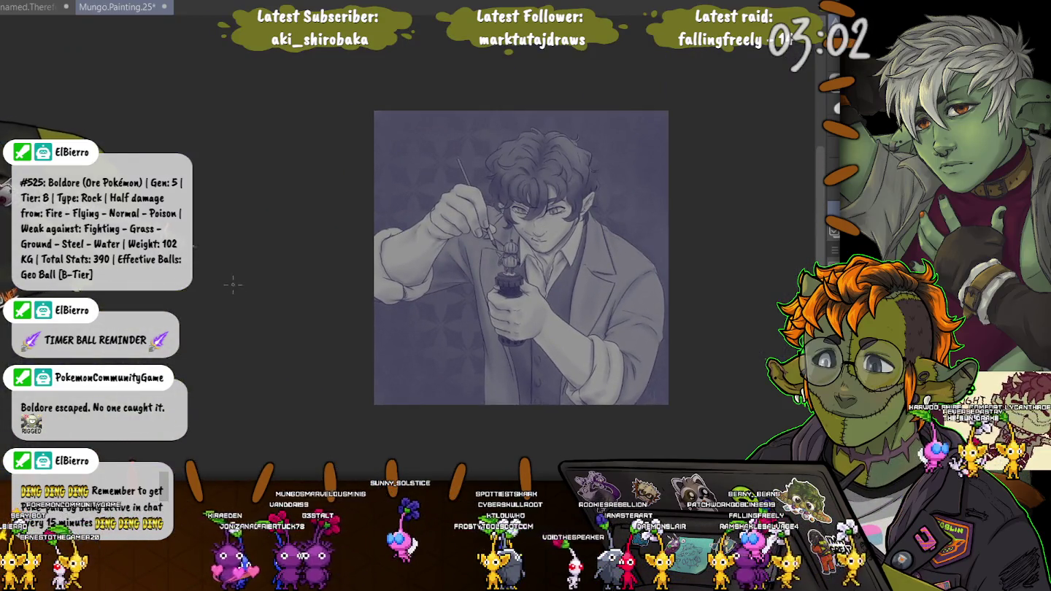
key("ctrl+s")
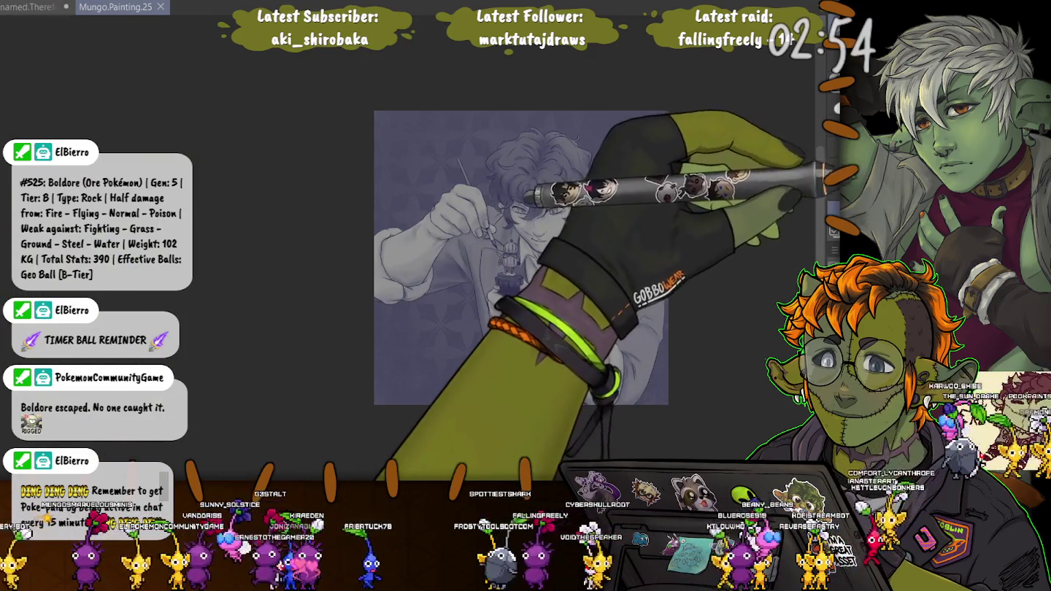
key("ctrl+shift+a")
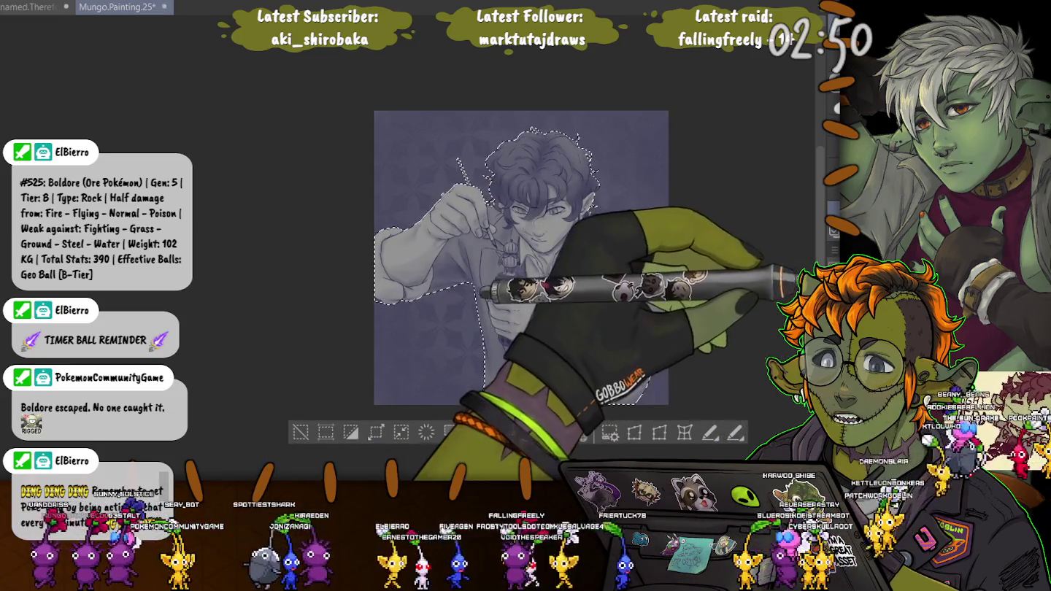
key("ctrl+d")
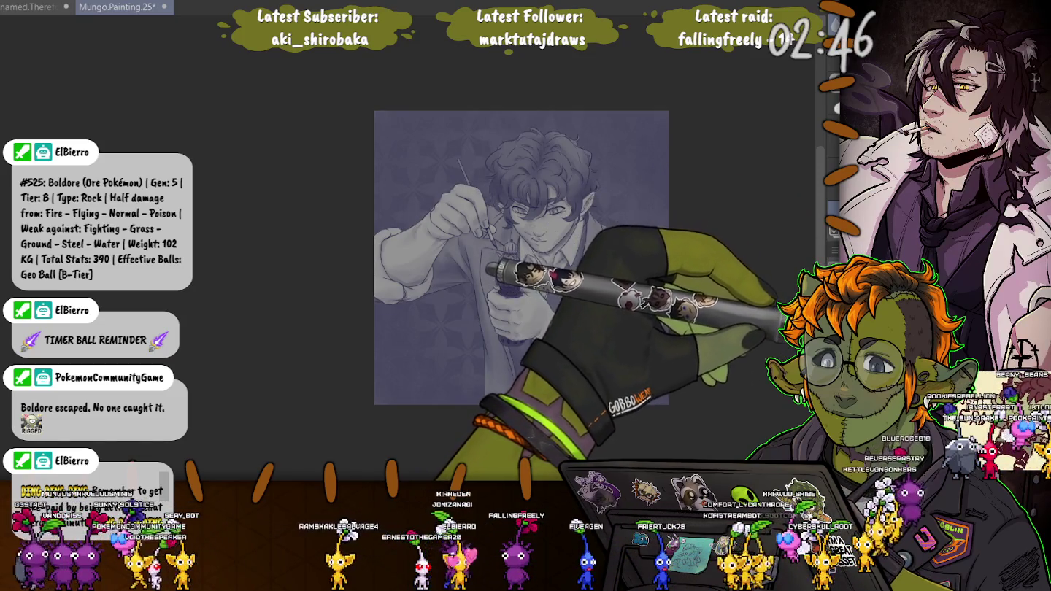
key("ctrl+z")
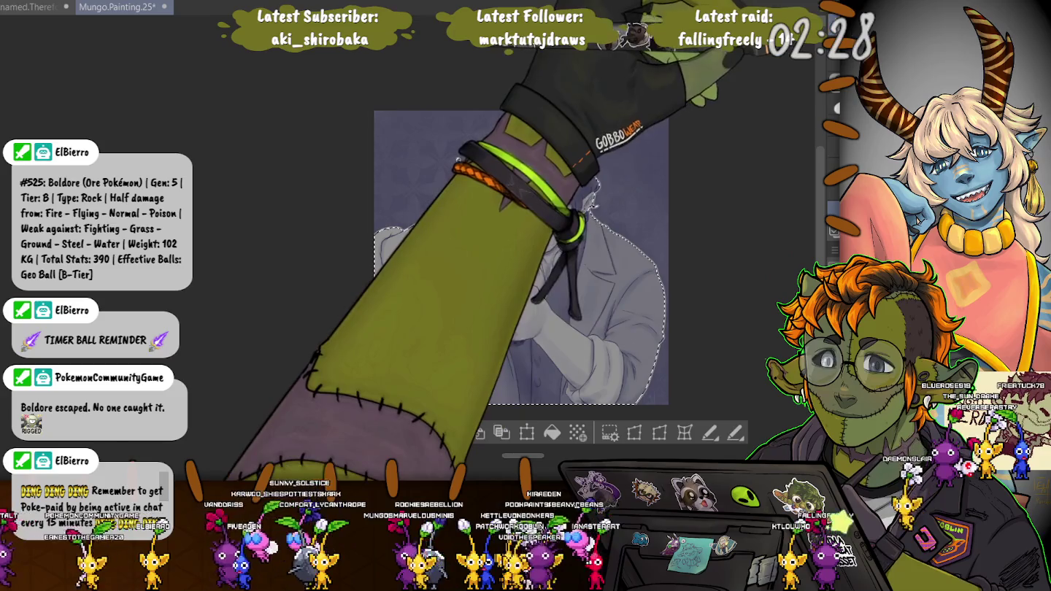
left_click(300, 432)
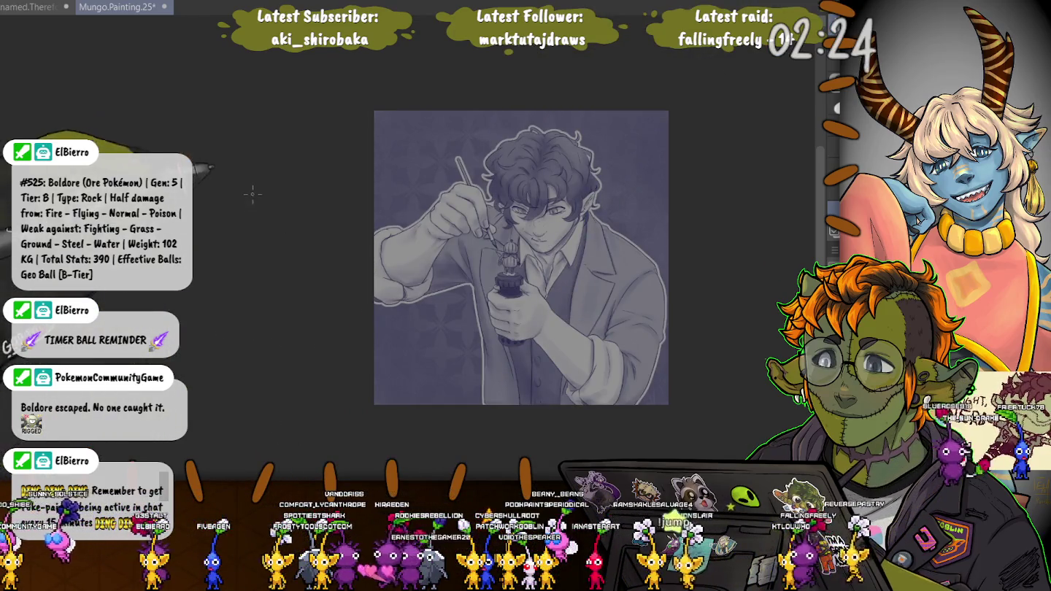
mouse_move(263, 227)
left_mouse_down()
mouse_move(277, 241)
mouse_move(243, 222)
left_mouse_up()
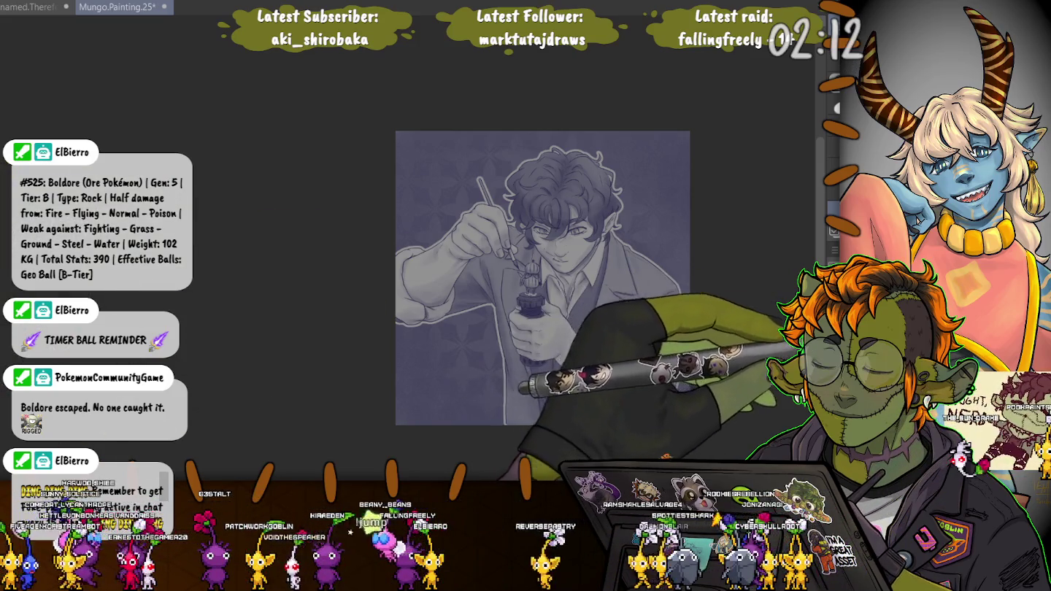
Write 'PwG' near the lower-right sleeve and enclose it in a small drawn rectangle
scroll(669, 459, "up", 5)
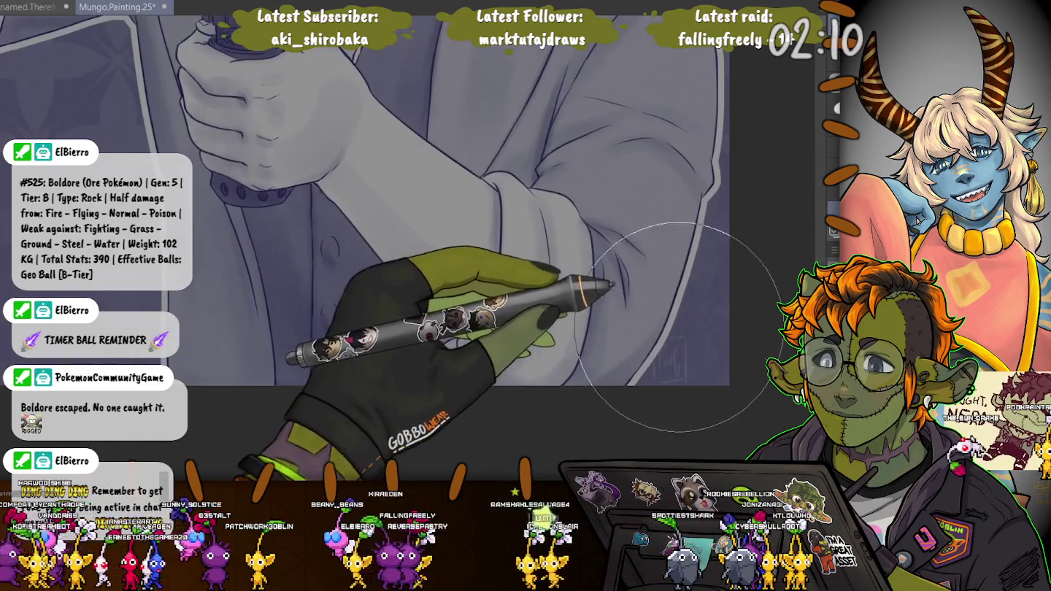
scroll(365, 197, "up", 1)
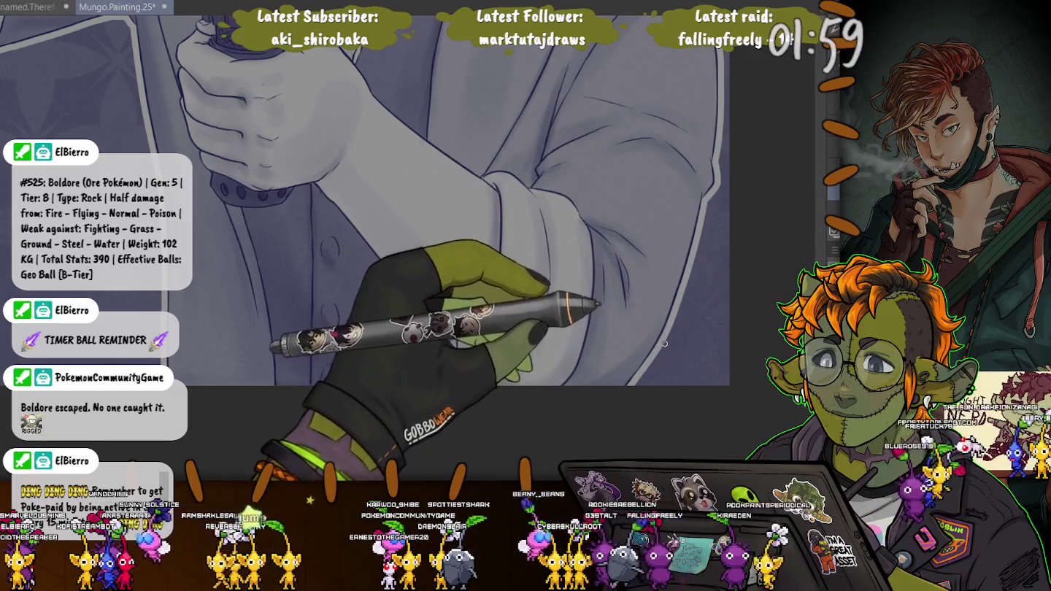
left_click_drag(672, 343, 681, 363)
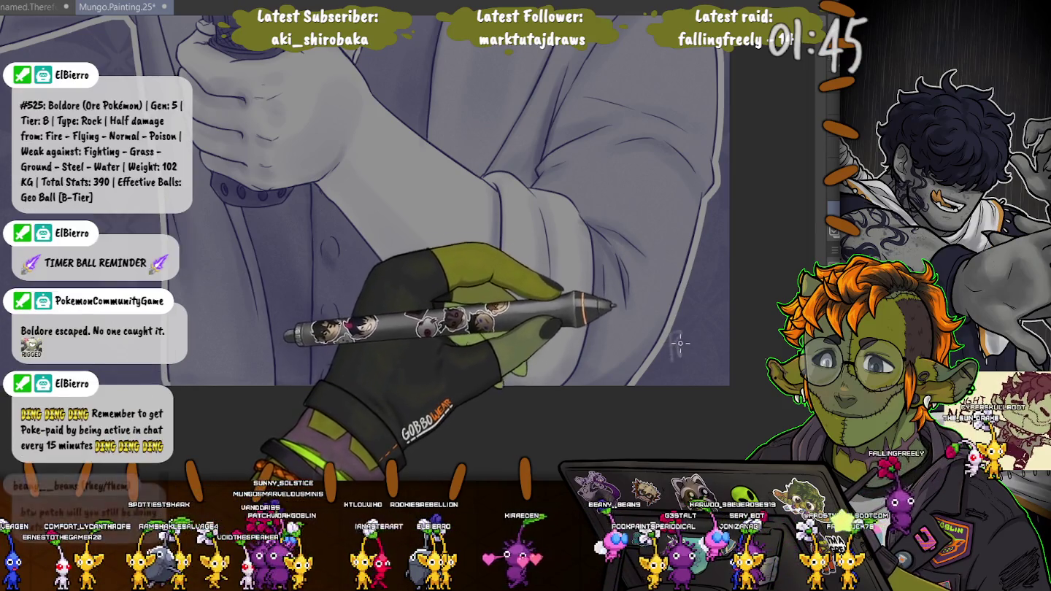
left_click_drag(676, 357, 685, 334)
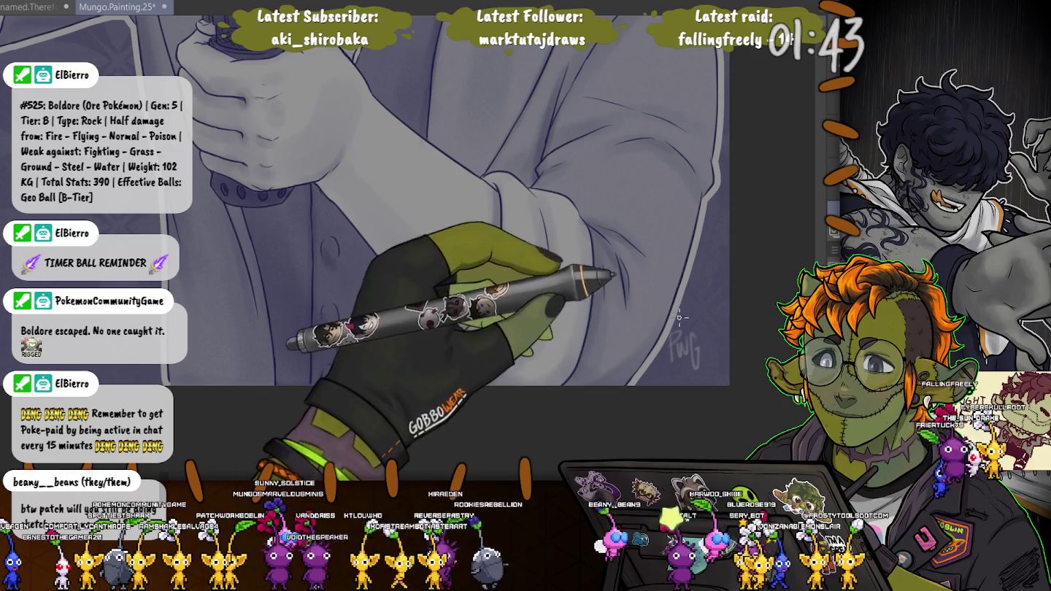
left_click_drag(702, 315, 664, 358)
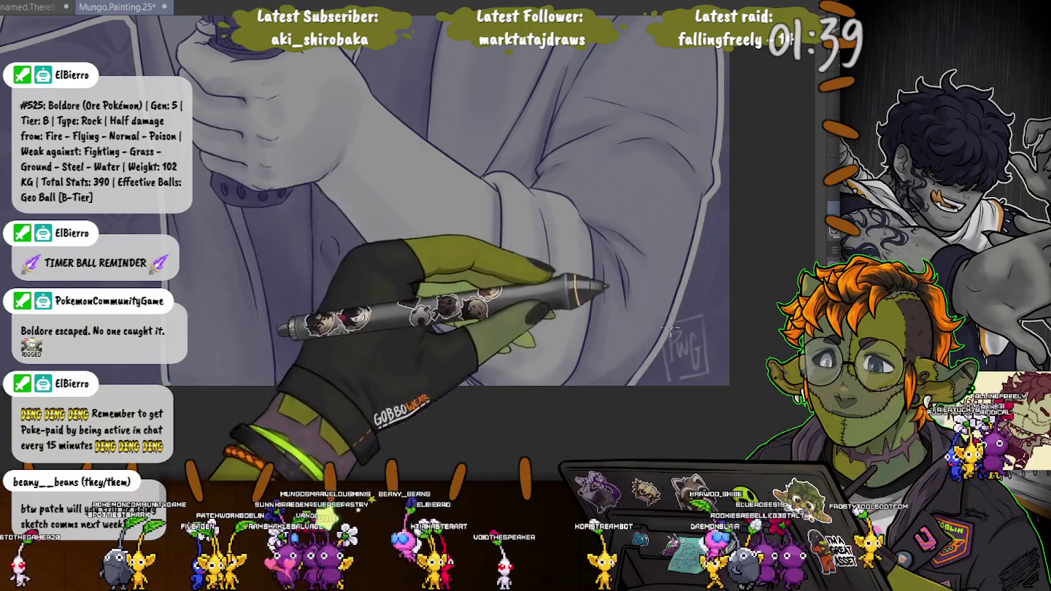
scroll(665, 349, "down", 5)
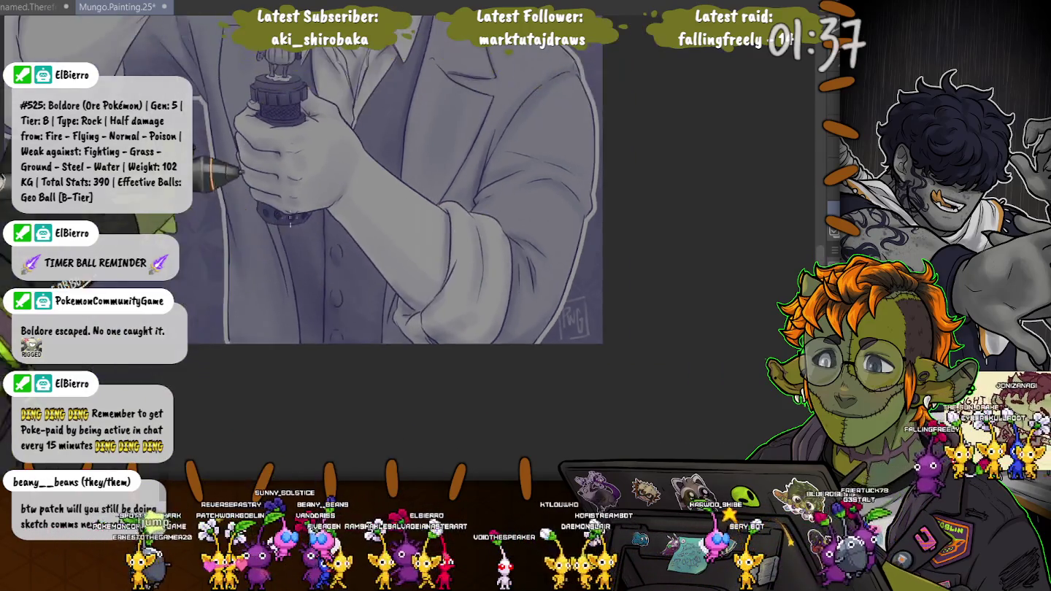